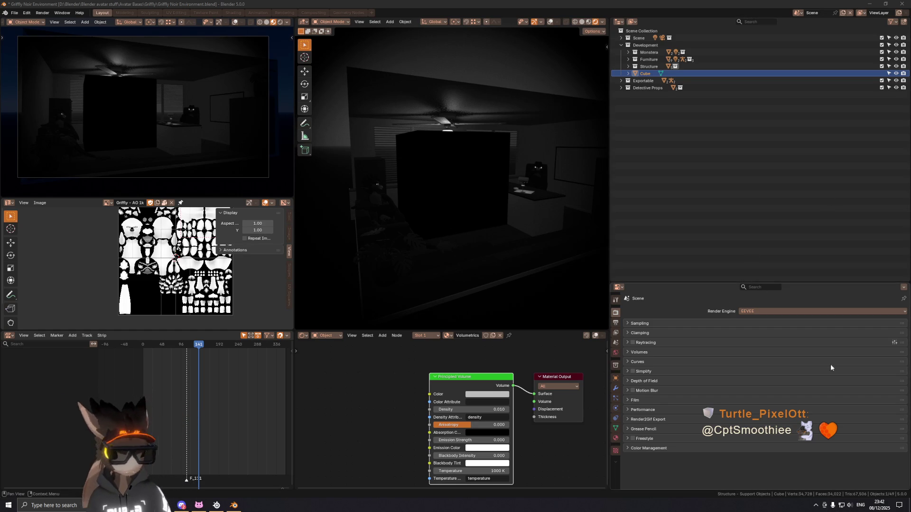
Show the viewport overlays around the room and cube again, then bring the tutorial video window into view.
{"action": "middle_click_drag", "start_coordinate": [531, 197], "coordinate": [458, 195]}
{"action": "key", "text": "shift+alt+z"}
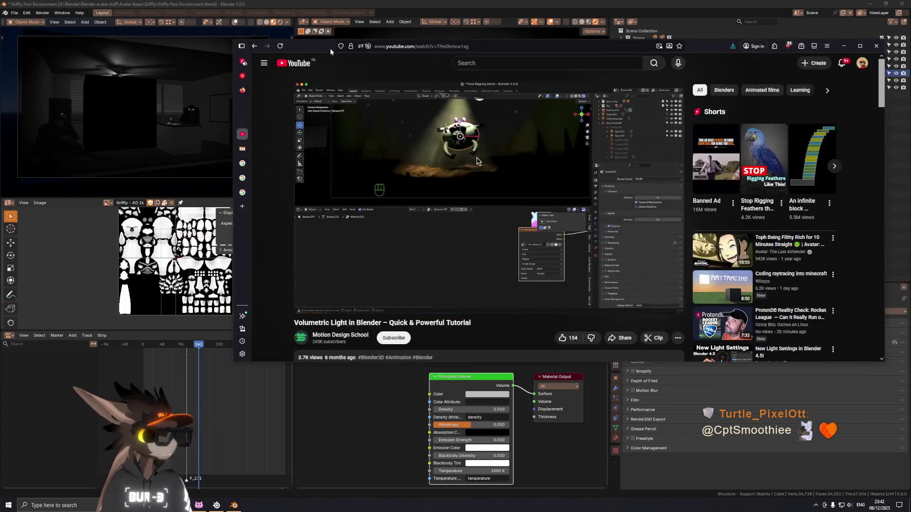
{"action": "left_click_drag", "start_coordinate": [329, 48], "coordinate": [292, 83]}
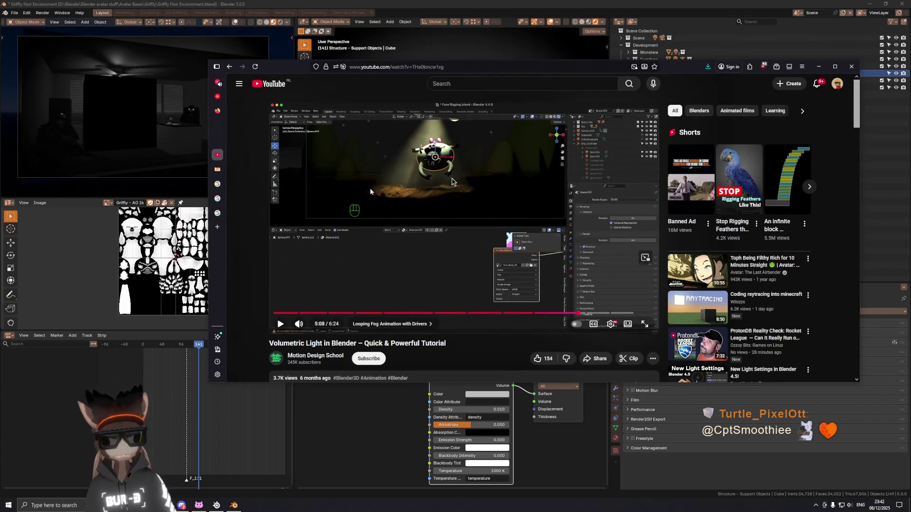
Review the tutorial's volumetric cube chapter around 3:46–3:50, muted.
{"action": "left_click", "coordinate": [473, 315]}
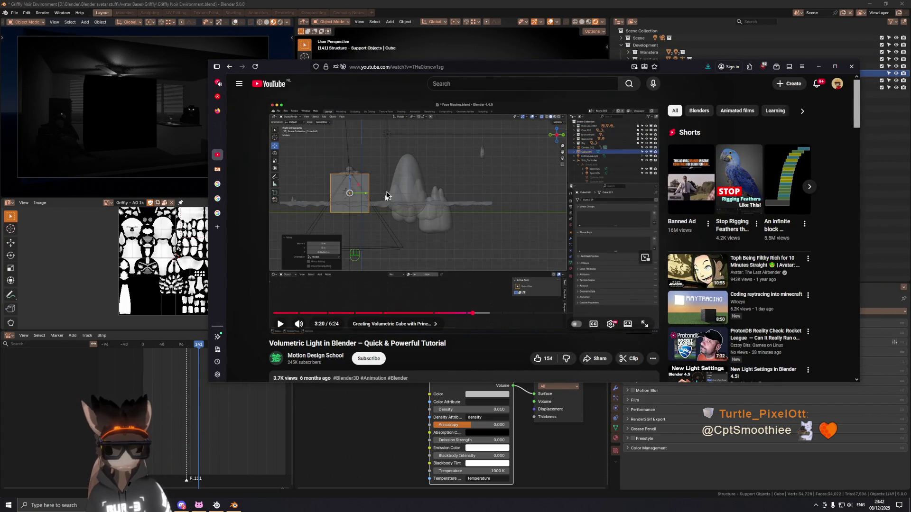
{"action": "scroll", "coordinate": [387, 195], "scroll_direction": "down", "scroll_amount": 1}
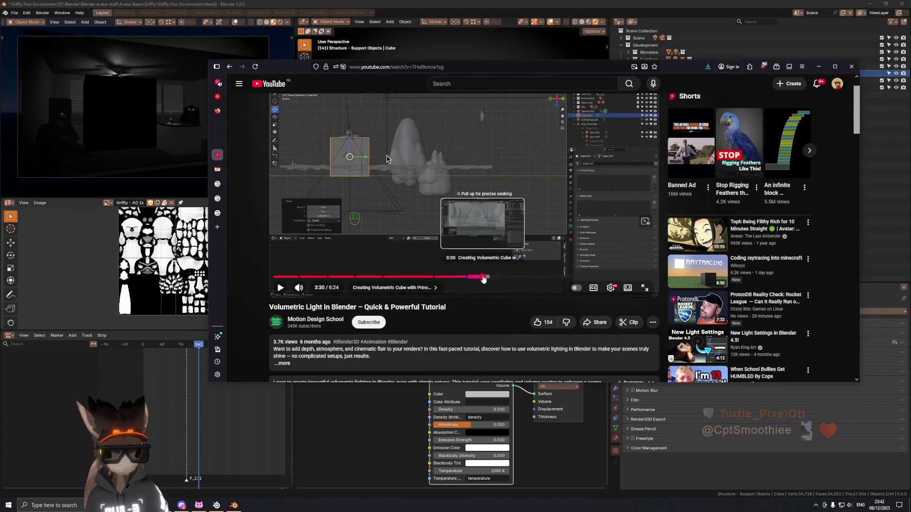
{"action": "left_click", "coordinate": [483, 276]}
{"action": "left_click", "coordinate": [497, 277]}
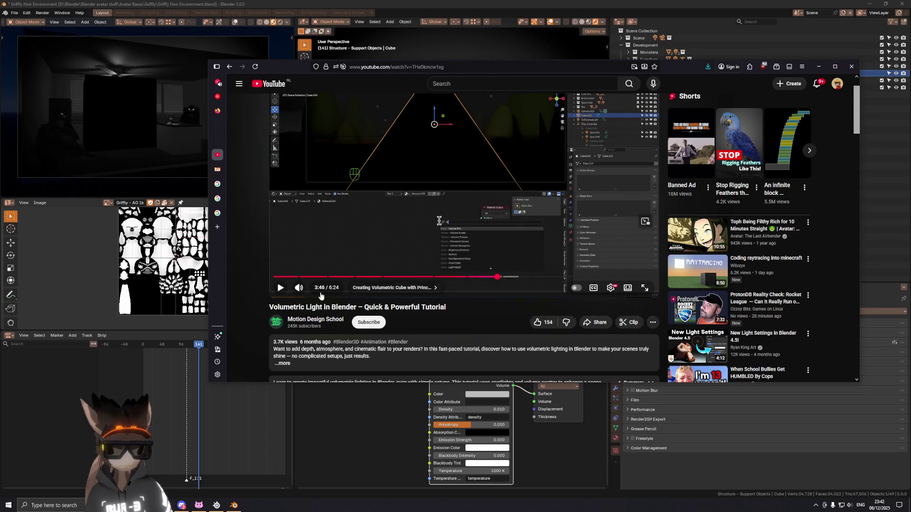
{"action": "left_click", "coordinate": [298, 288]}
{"action": "left_click", "coordinate": [498, 251]}
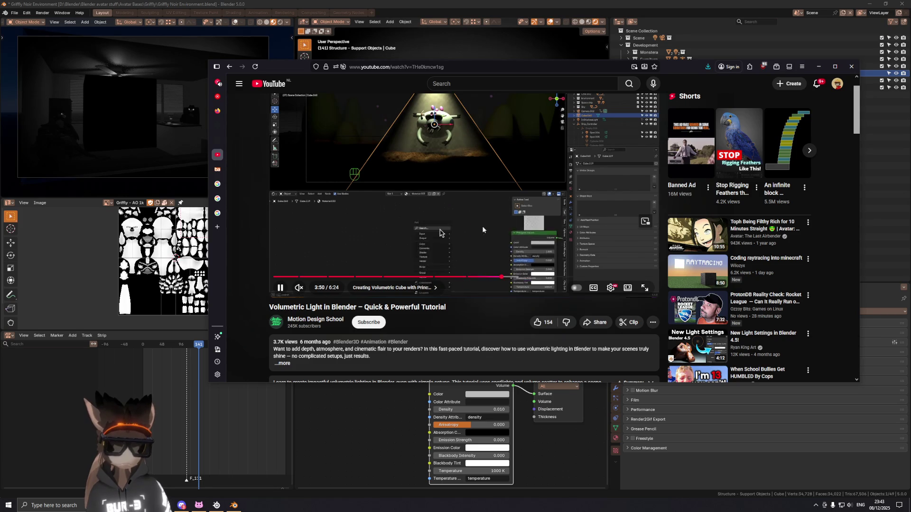
{"action": "left_click", "coordinate": [466, 280]}
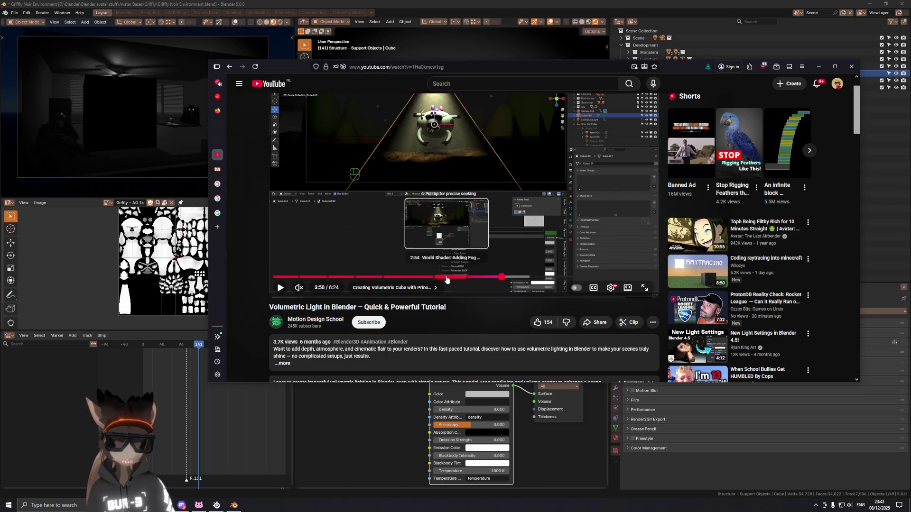
Jump back to the world shader fog chapter, then put the browser away to return to Blender.
{"action": "left_click", "coordinate": [446, 279]}
{"action": "left_click", "coordinate": [450, 276]}
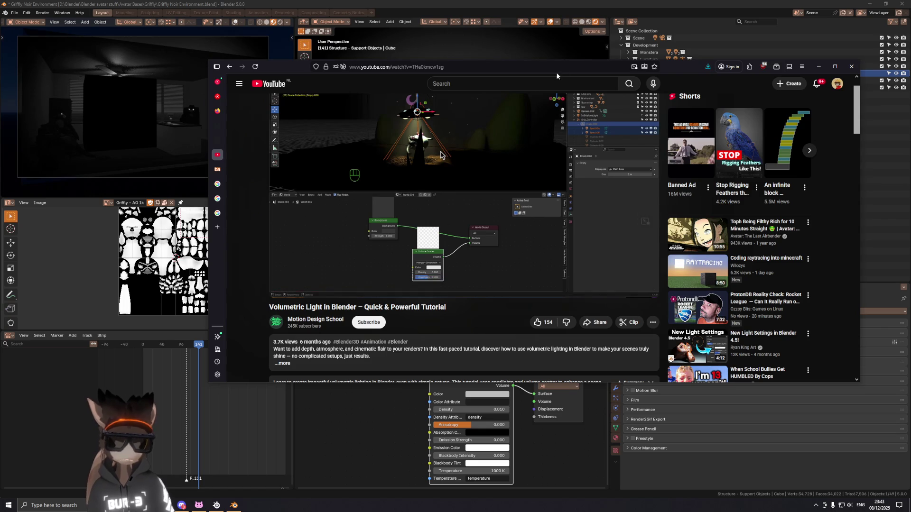
{"action": "left_click", "coordinate": [817, 66]}
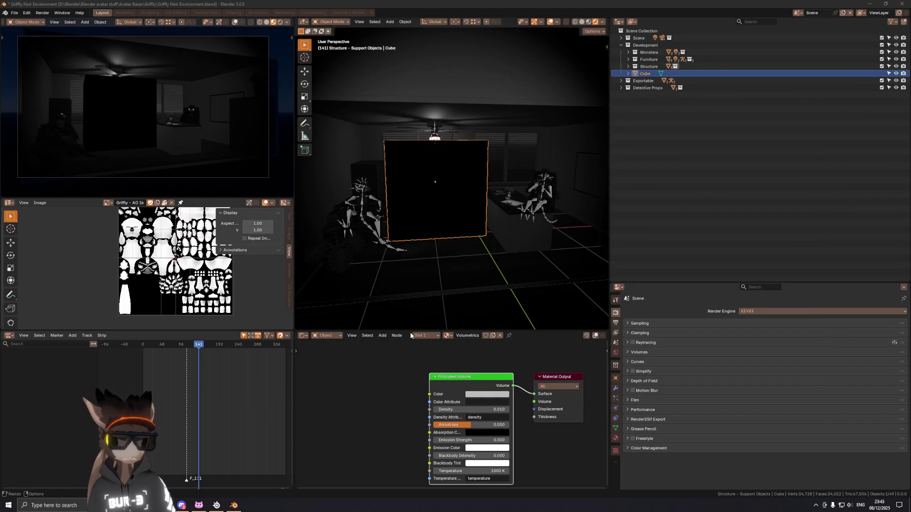
Set the node editor to the world's shader nodes after detours through compositing and the Volumetrics material.
{"action": "left_click", "coordinate": [303, 335]}
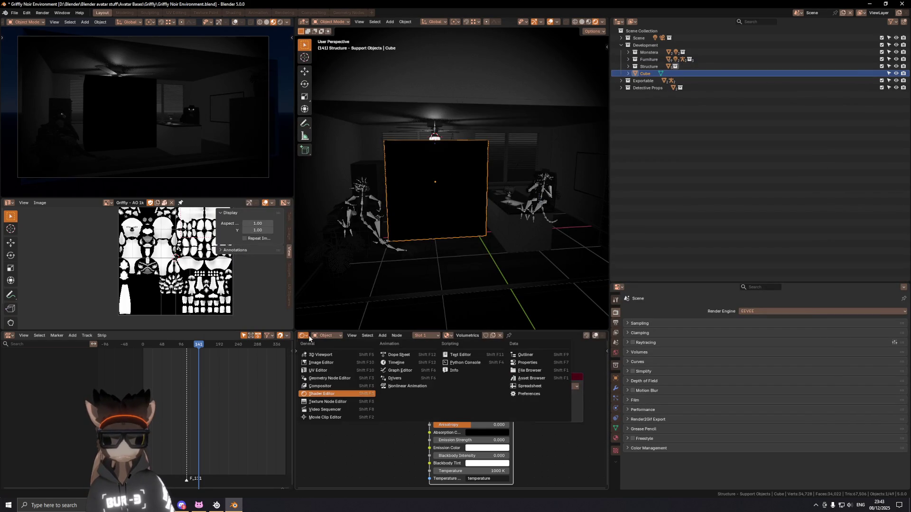
{"action": "left_click", "coordinate": [333, 385]}
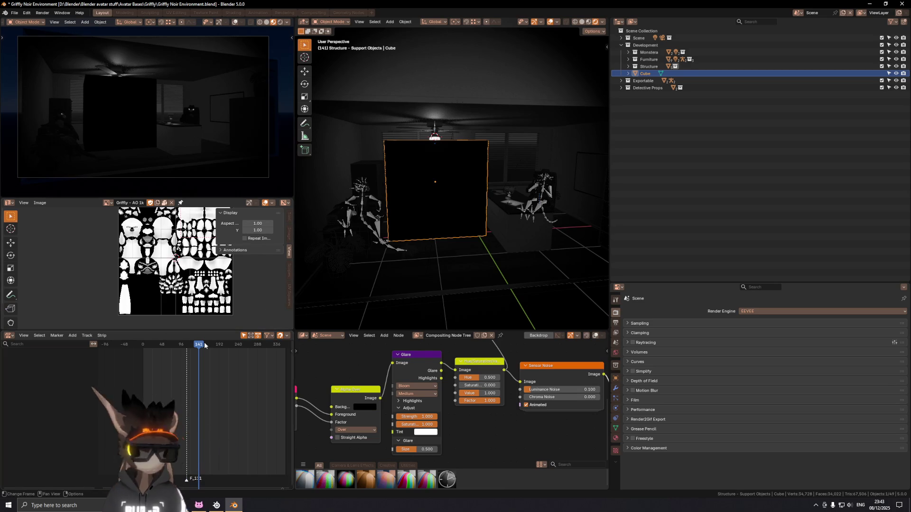
{"action": "left_click", "coordinate": [303, 335]}
{"action": "left_click", "coordinate": [312, 390]}
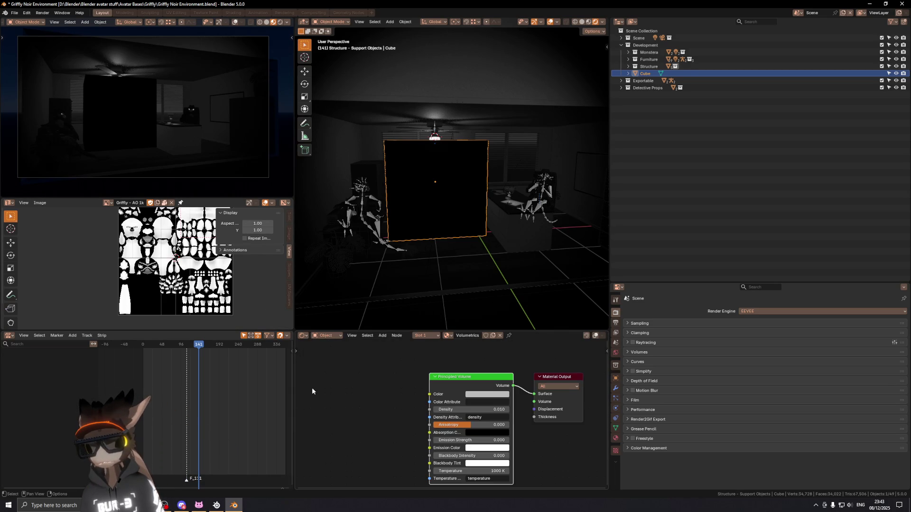
{"action": "left_click", "coordinate": [331, 335]}
{"action": "left_click", "coordinate": [328, 358]}
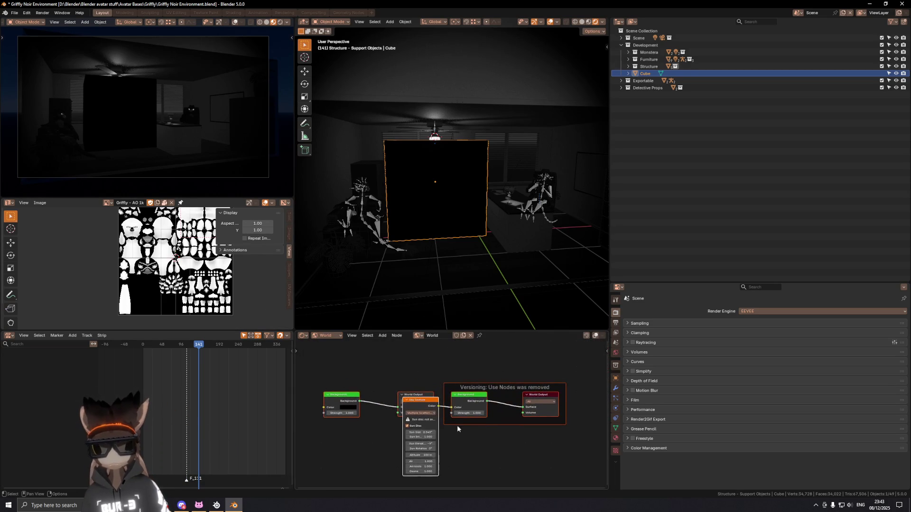
Unlink the scene's current world and create a brand-new world, World.002.
{"action": "middle_click_drag", "start_coordinate": [500, 398], "coordinate": [393, 441]}
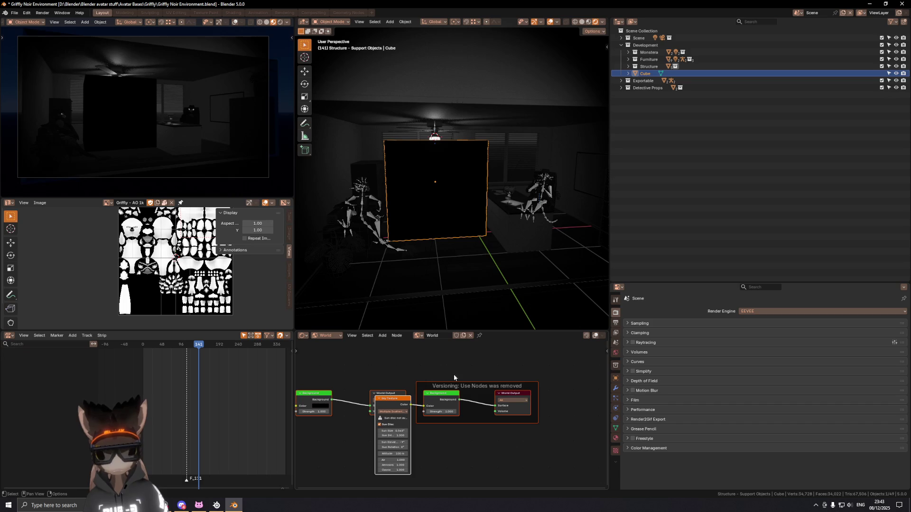
{"action": "middle_click_drag", "start_coordinate": [455, 377], "coordinate": [469, 368]}
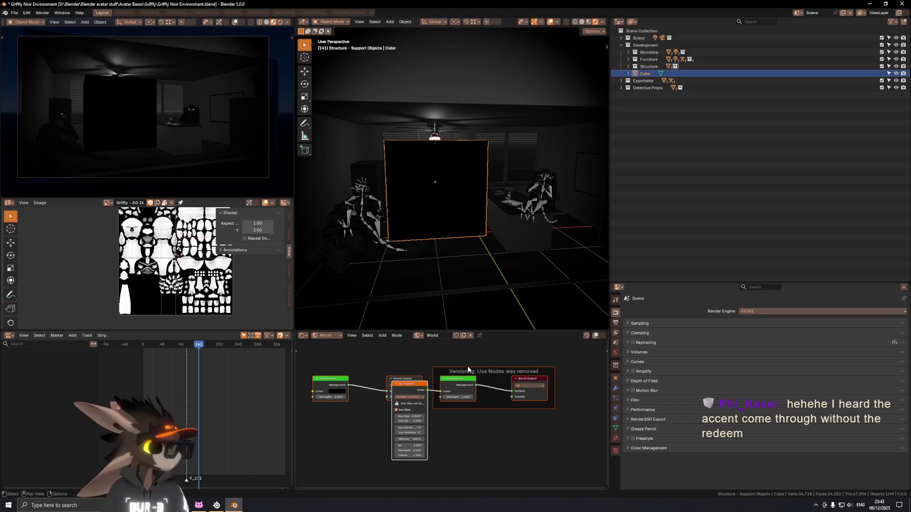
{"action": "left_click", "coordinate": [462, 338]}
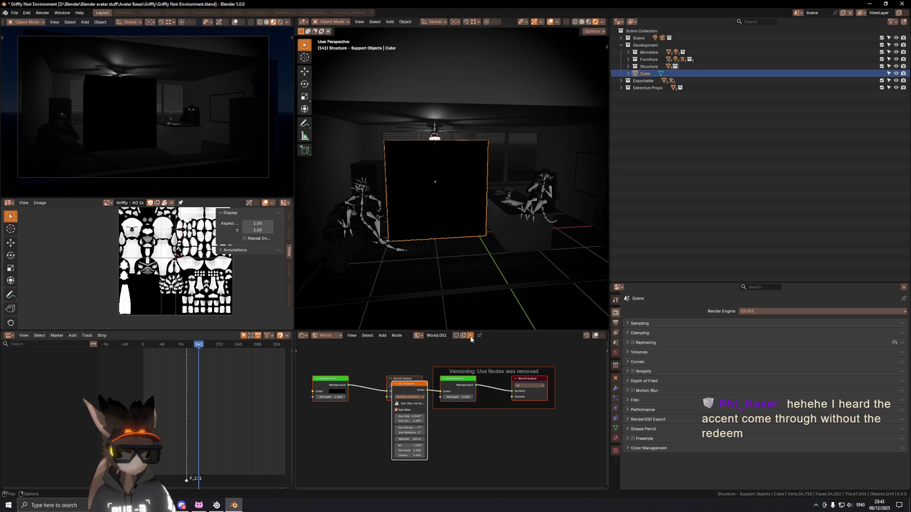
{"action": "left_click", "coordinate": [470, 337]}
{"action": "left_click", "coordinate": [452, 335]}
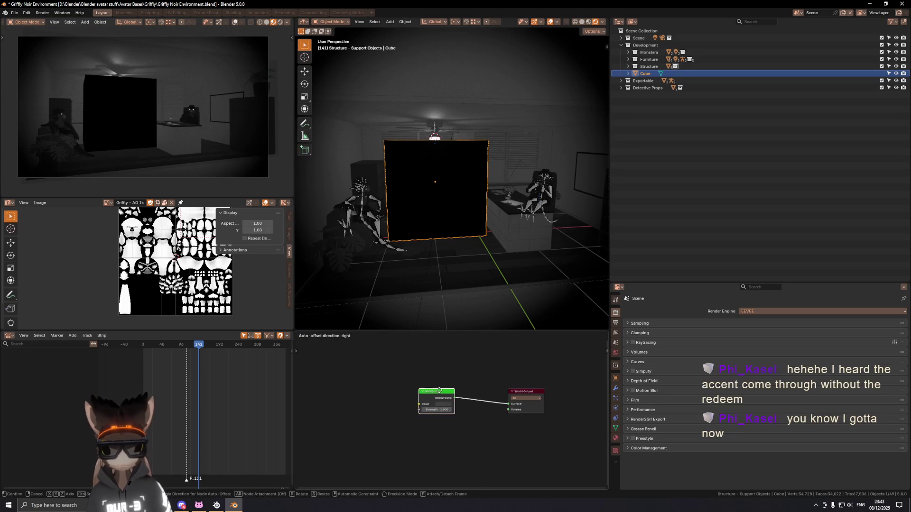
Cancel an attempted node add, then browse the SimpleWorld and World worlds.
{"action": "left_click_drag", "start_coordinate": [428, 392], "coordinate": [469, 385]}
{"action": "key", "text": "shift+a"}
{"action": "left_click", "coordinate": [433, 364]}
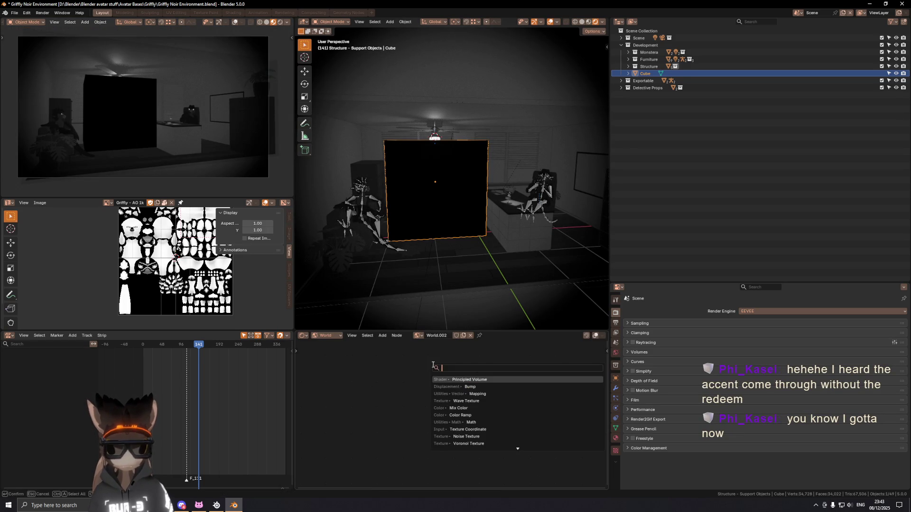
{"action": "key", "text": "Escape"}
{"action": "key", "text": "ctrl+z"}
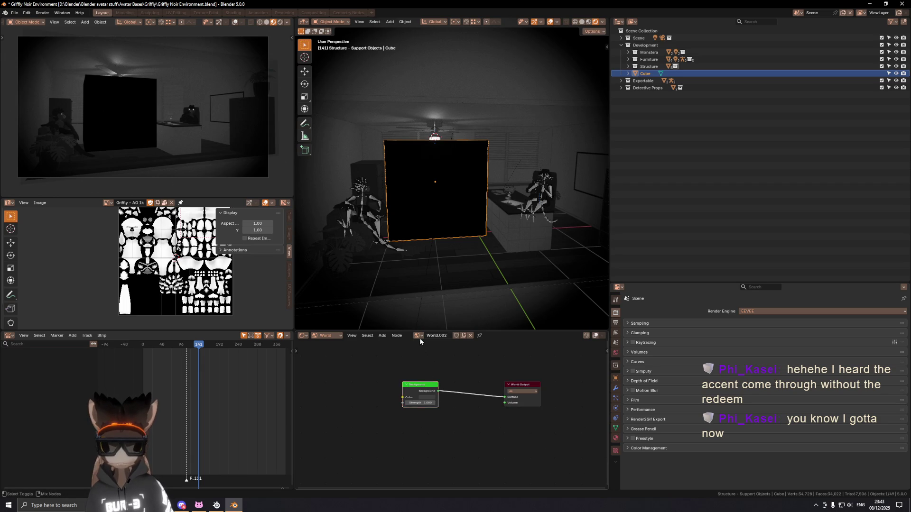
{"action": "key", "text": "ctrl+shift+z"}
{"action": "left_click", "coordinate": [418, 335]}
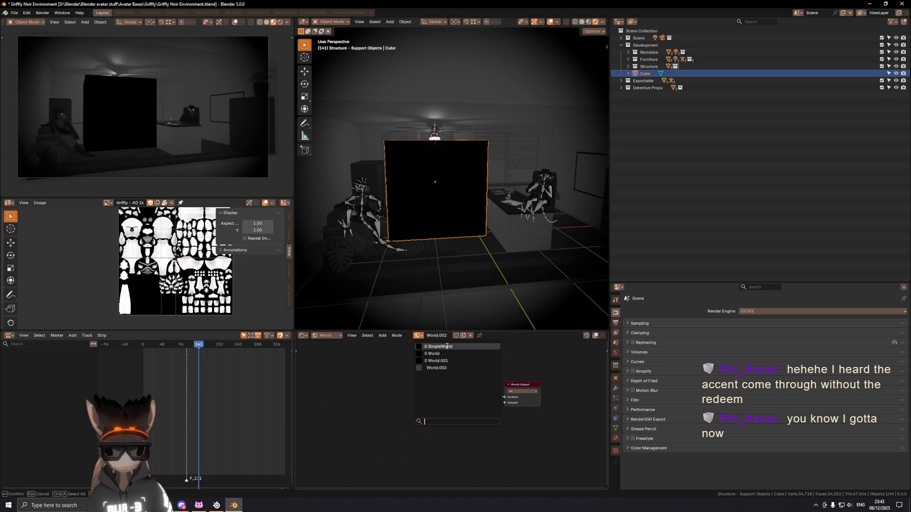
{"action": "left_click", "coordinate": [446, 345]}
{"action": "left_click", "coordinate": [420, 337]}
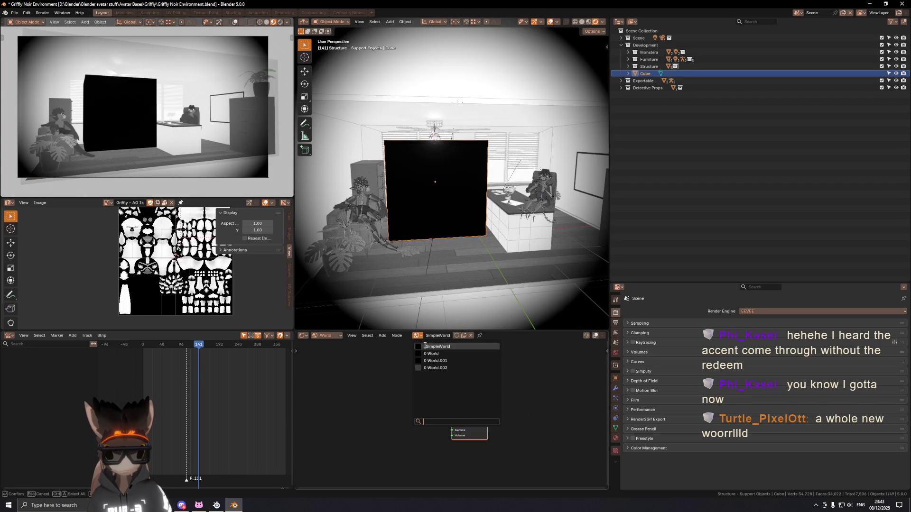
{"action": "left_click", "coordinate": [431, 353]}
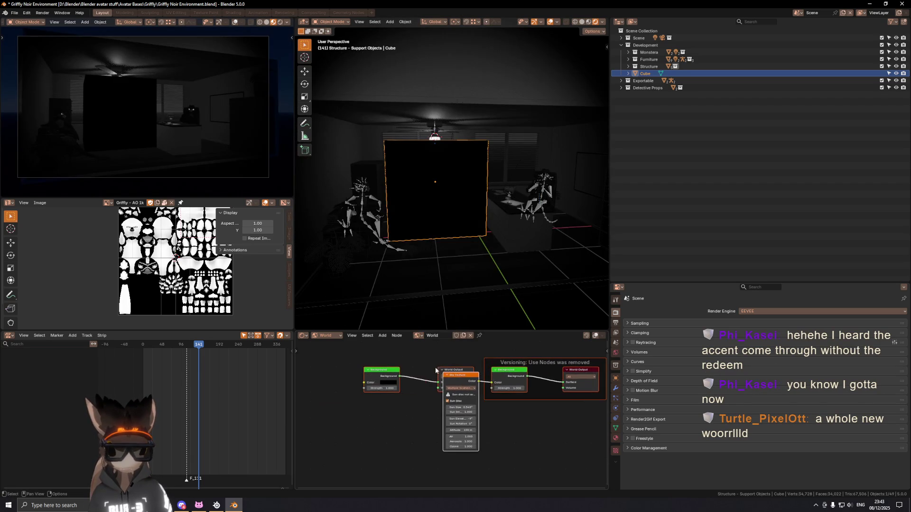
Return to World.002 and arrange a Sky Texture node beside its Background node.
{"action": "left_click_drag", "start_coordinate": [458, 375], "coordinate": [456, 411]}
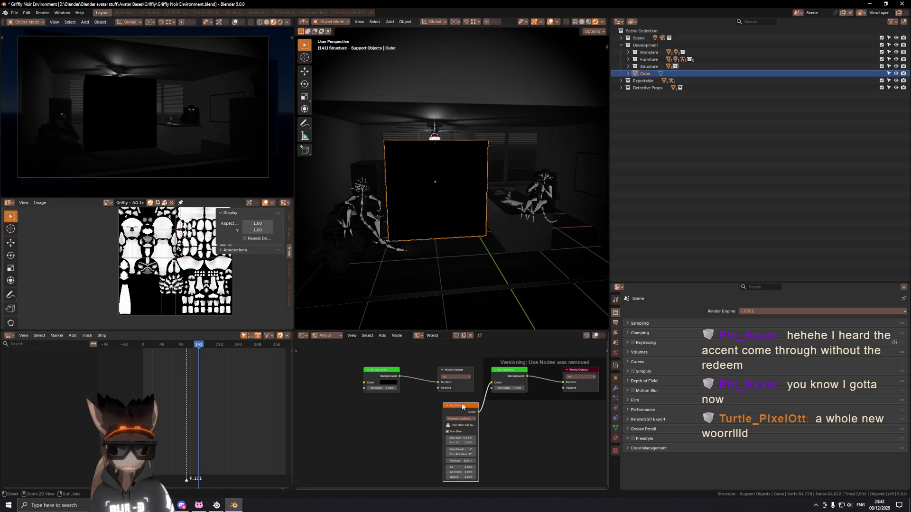
{"action": "left_click", "coordinate": [419, 335]}
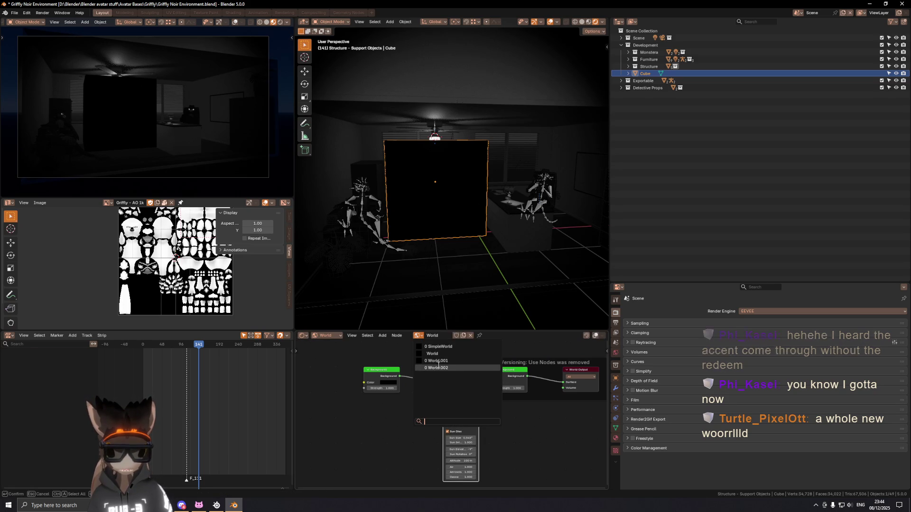
{"action": "left_click", "coordinate": [439, 368]}
{"action": "left_click", "coordinate": [410, 353]}
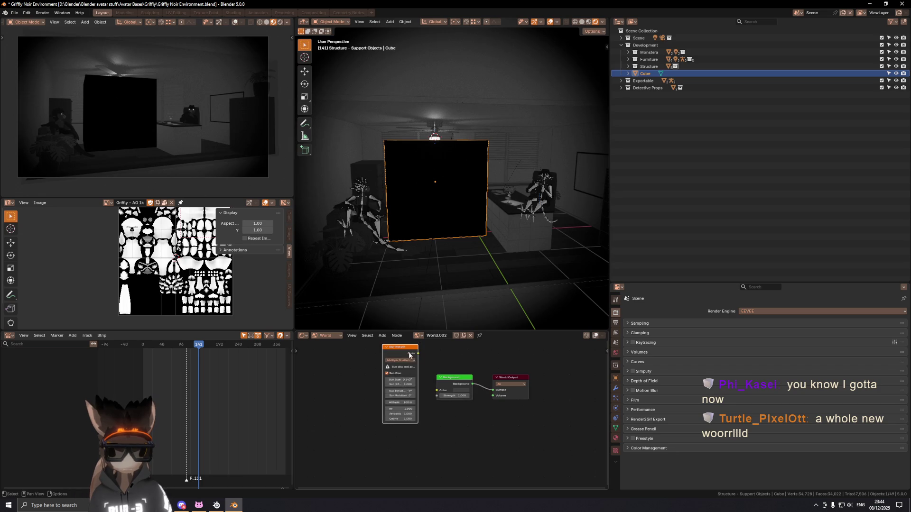
{"action": "left_click_drag", "start_coordinate": [410, 354], "coordinate": [423, 378]}
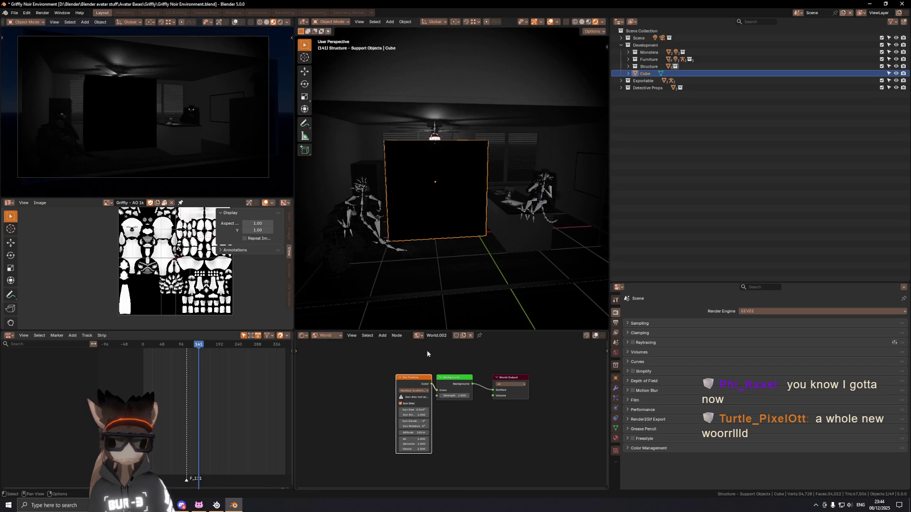
{"action": "middle_click_drag", "start_coordinate": [433, 320], "coordinate": [441, 288]}
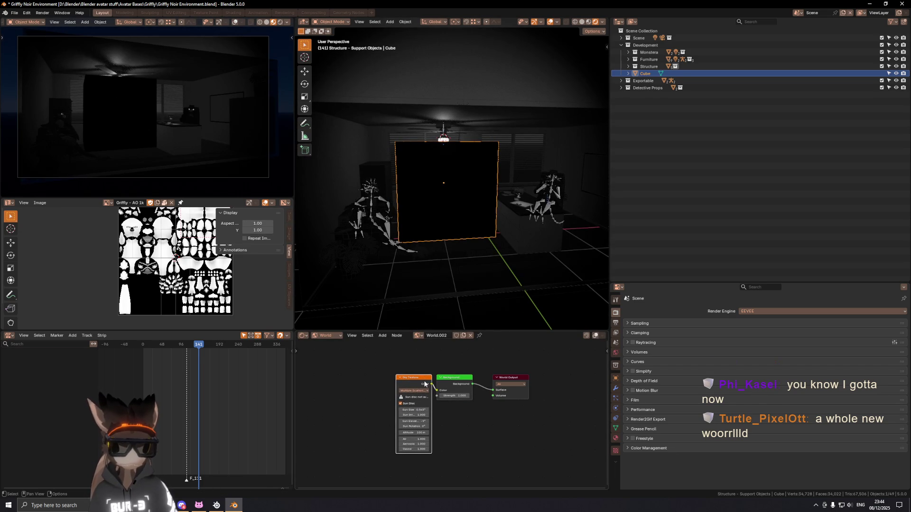
{"action": "left_click_drag", "start_coordinate": [424, 384], "coordinate": [418, 383]}
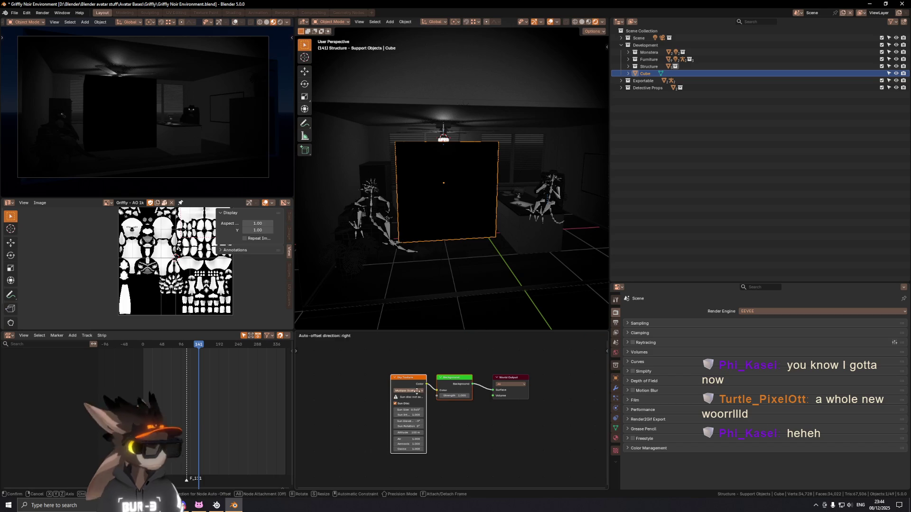
Wire the Principled Volume into World.002's Volume output, retune its density, and bring the tutorial window forward.
{"action": "left_click_drag", "start_coordinate": [407, 378], "coordinate": [362, 378]}
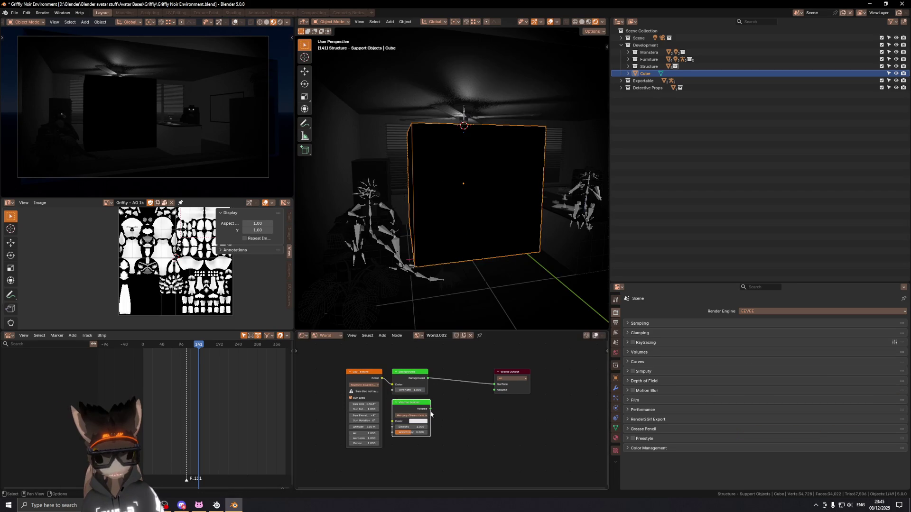
{"action": "left_click_drag", "start_coordinate": [496, 391], "coordinate": [496, 390]}
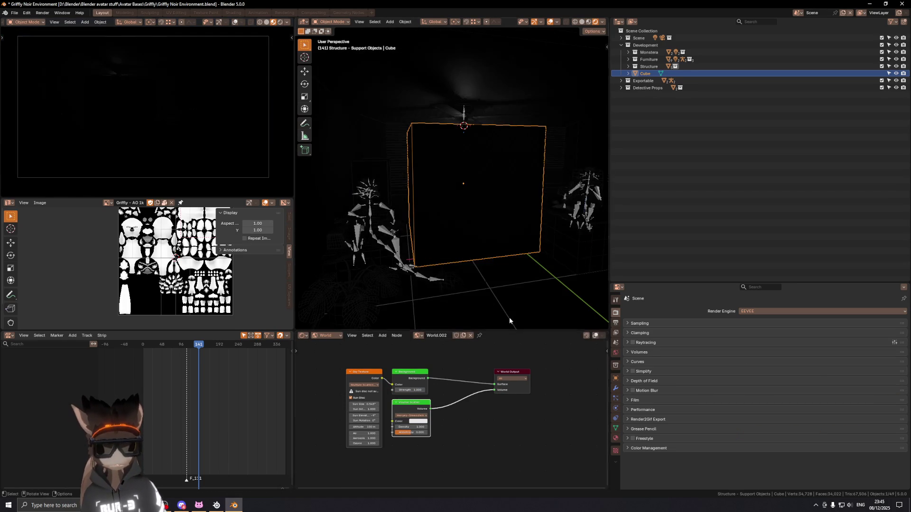
{"action": "middle_click_drag", "start_coordinate": [472, 218], "coordinate": [480, 220]}
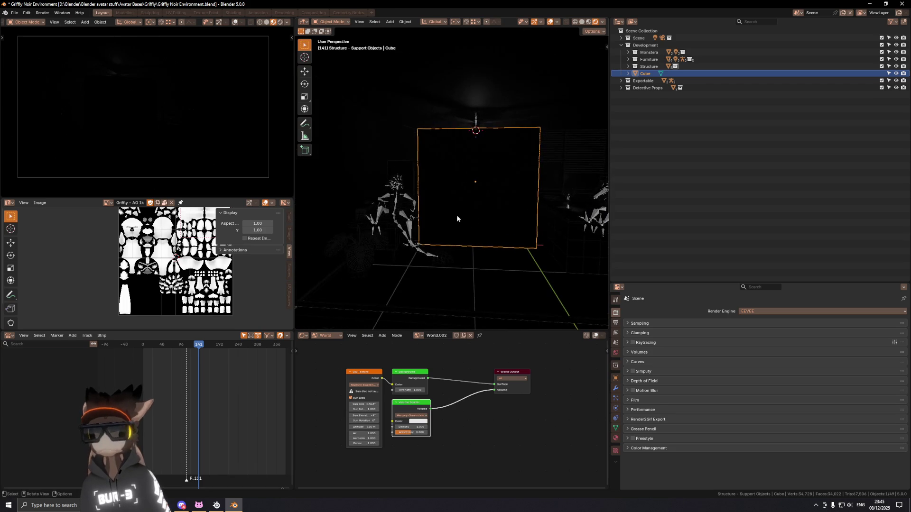
{"action": "left_click", "coordinate": [414, 426]}
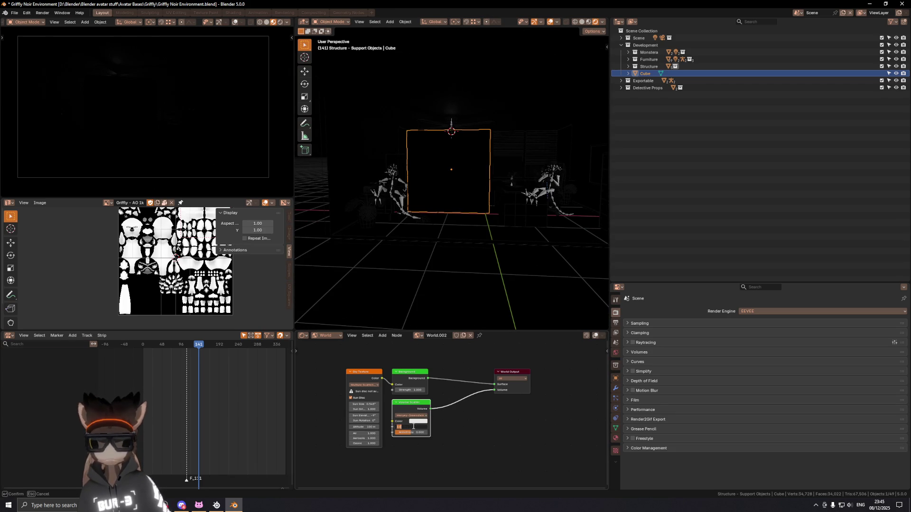
{"action": "key", "text": "Return"}
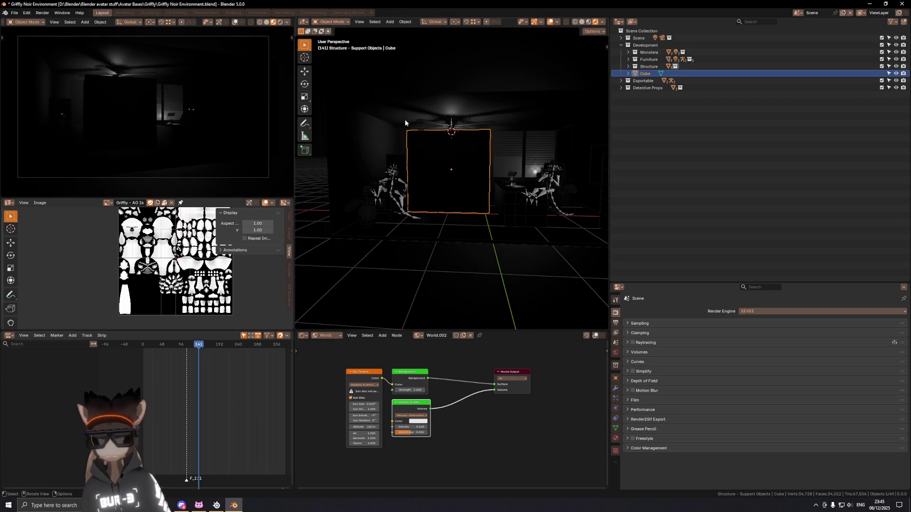
{"action": "mouse_move", "coordinate": [404, 119]}
{"action": "middle_mouse_down"}
{"action": "mouse_move", "coordinate": [525, 161]}
{"action": "mouse_move", "coordinate": [500, 151]}
{"action": "mouse_move", "coordinate": [525, 175]}
{"action": "middle_mouse_up"}
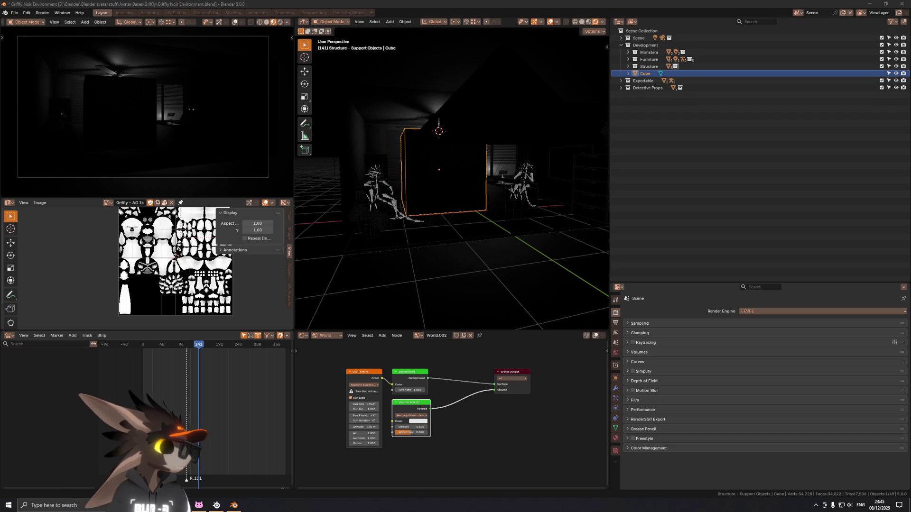
{"action": "left_click_drag", "start_coordinate": [585, 116], "coordinate": [291, 81]}
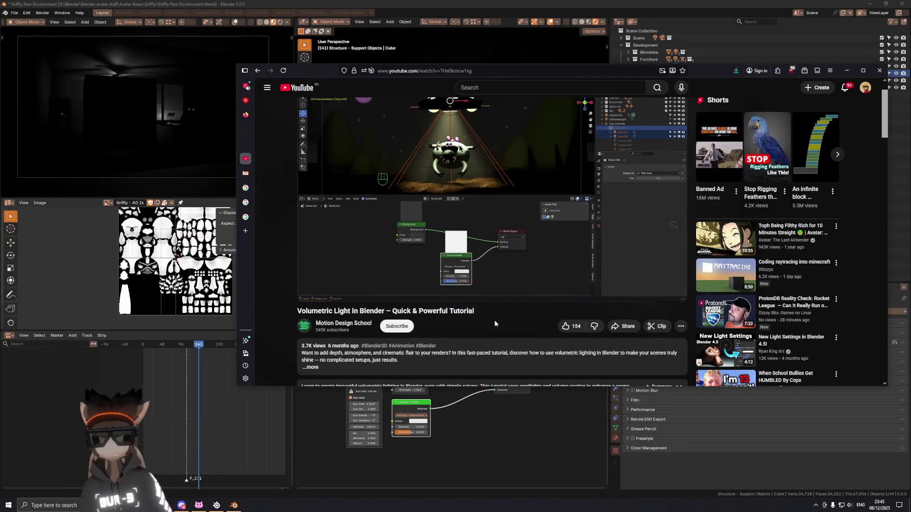
{"action": "mouse_move", "coordinate": [460, 282]}
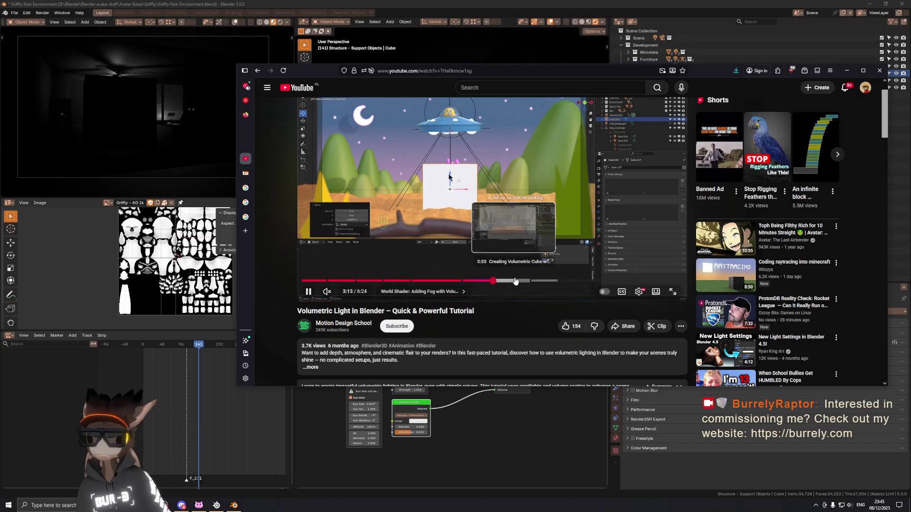
Skip ahead in the tutorial to about 3:43, then hide the browser to return to Blender.
{"action": "left_click", "coordinate": [505, 281]}
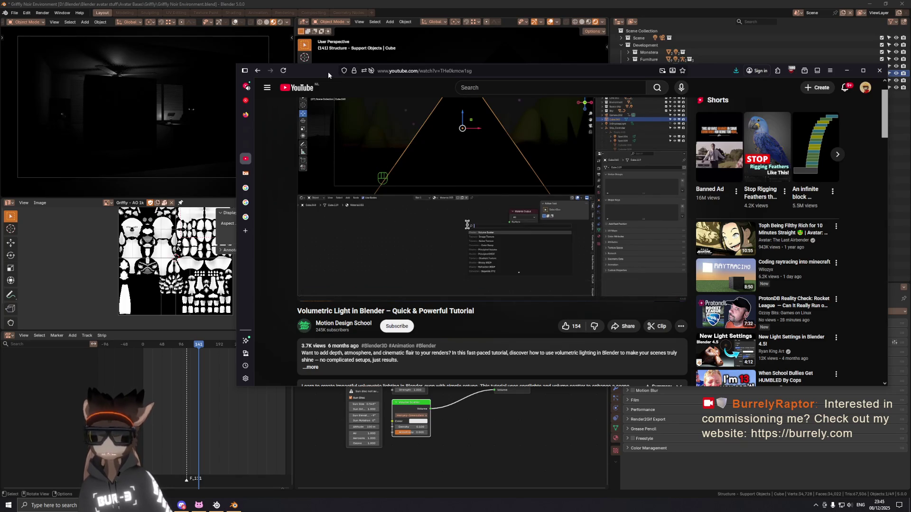
{"action": "left_click", "coordinate": [846, 70]}
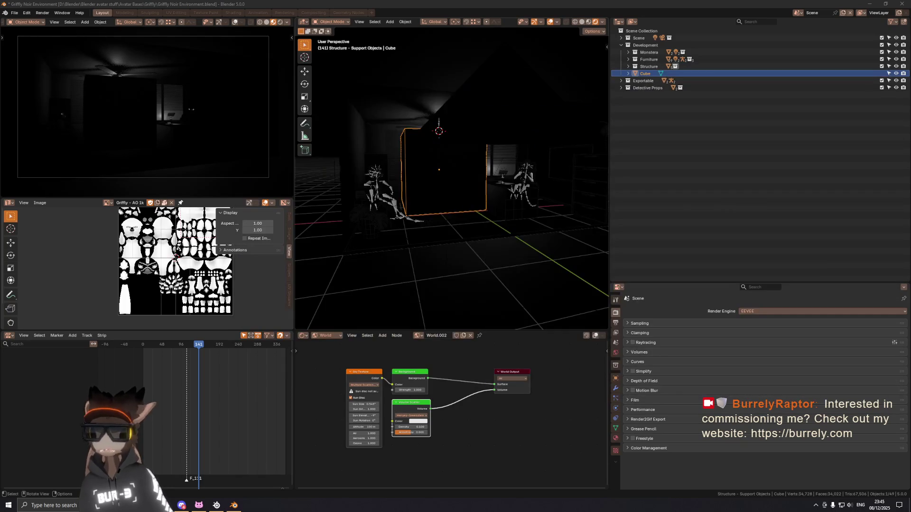
Switch the node editor to the cube's Volumetrics material and look through the scene camera.
{"action": "left_click", "coordinate": [340, 340]}
{"action": "left_click", "coordinate": [338, 357]}
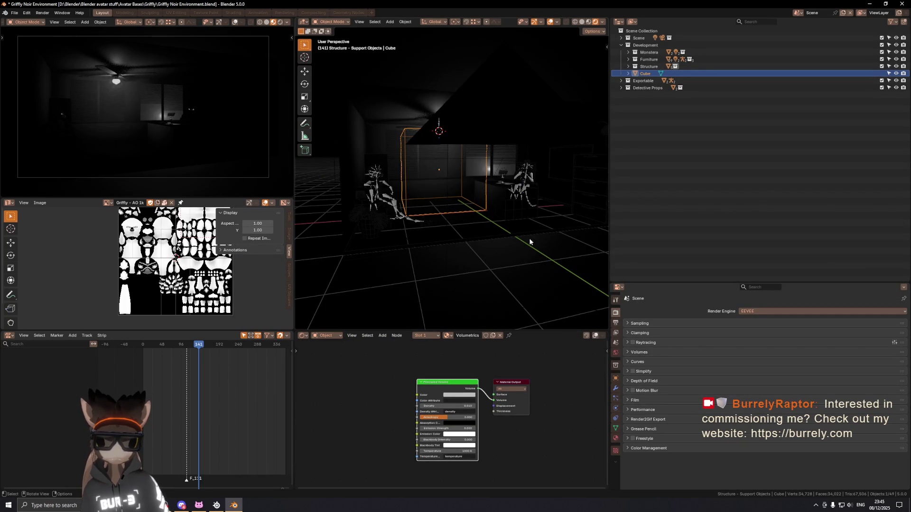
{"action": "middle_click_drag", "start_coordinate": [542, 266], "coordinate": [467, 209]}
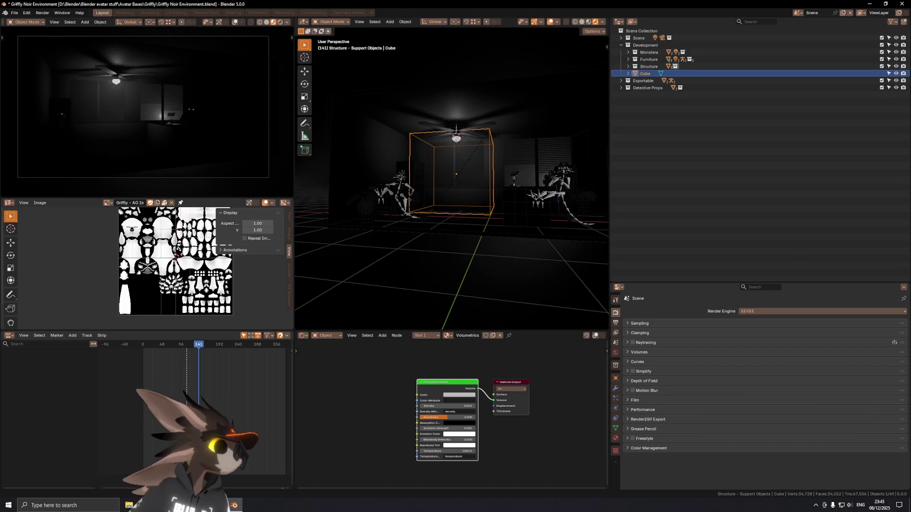
{"action": "middle_click_drag", "start_coordinate": [526, 157], "coordinate": [475, 148]}
{"action": "scroll", "coordinate": [474, 147], "scroll_direction": "up", "scroll_amount": 4}
{"action": "scroll", "coordinate": [475, 150], "scroll_direction": "up", "scroll_amount": 3}
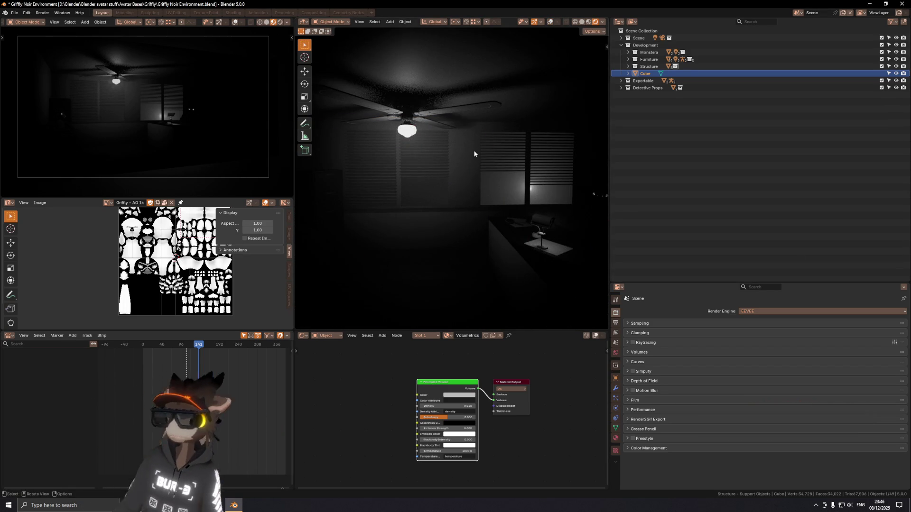
{"action": "mouse_move", "coordinate": [421, 157]}
{"action": "middle_mouse_down"}
{"action": "mouse_move", "coordinate": [440, 163]}
{"action": "mouse_move", "coordinate": [434, 156]}
{"action": "middle_mouse_up"}
{"action": "key", "text": "KP_0"}
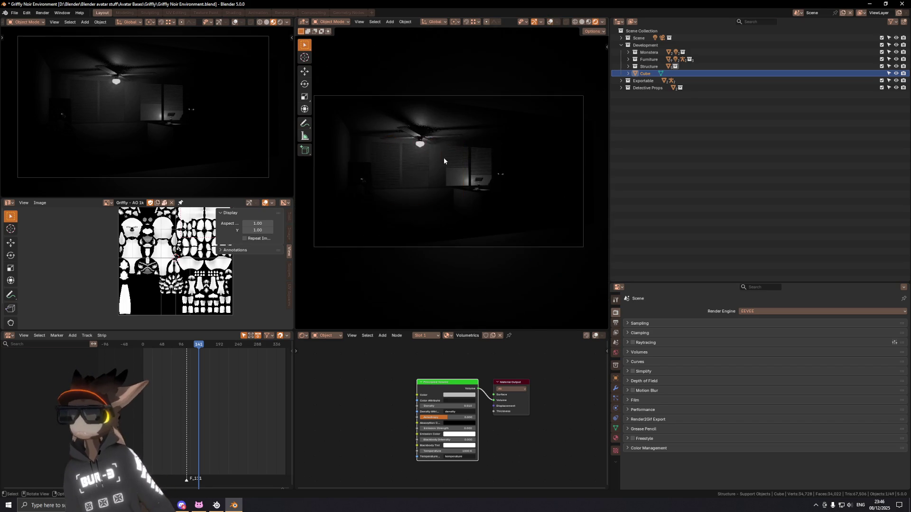
Move the fog cube up around the ceiling fan and set its Principled Volume density to 1.000.
{"action": "key", "text": "shift+alt+z"}
{"action": "key", "text": "g"}
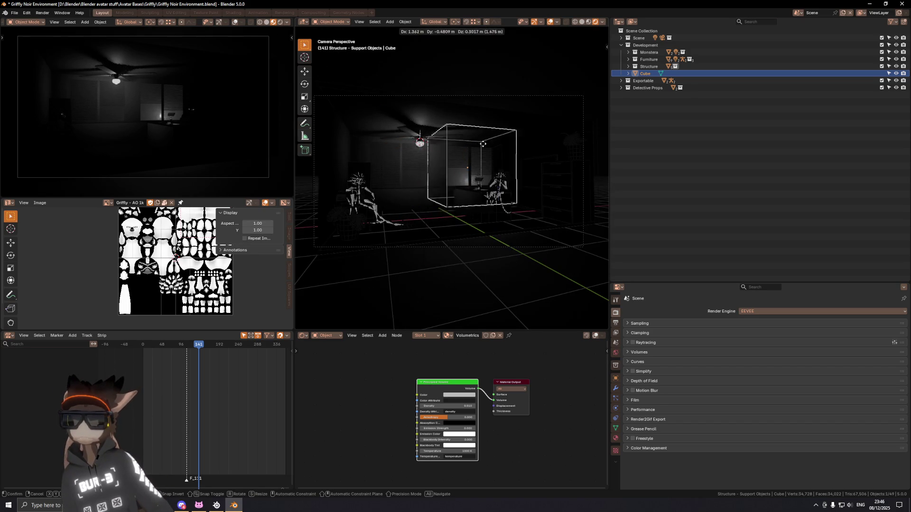
{"action": "left_click", "coordinate": [456, 167]}
{"action": "mouse_move", "coordinate": [449, 406]}
{"action": "left_mouse_down"}
{"action": "mouse_move", "coordinate": [498, 406]}
{"action": "mouse_move", "coordinate": [444, 405]}
{"action": "left_mouse_up"}
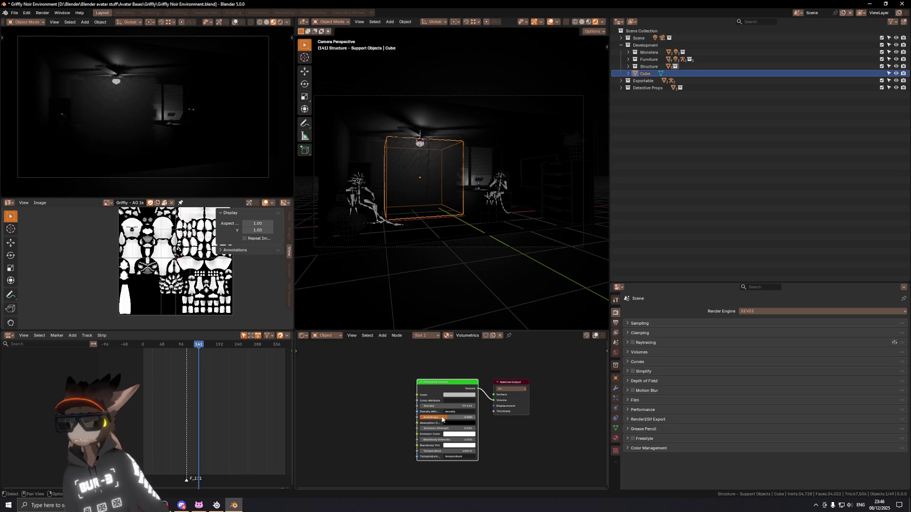
{"action": "left_click", "coordinate": [446, 406]}
{"action": "key", "text": "Return"}
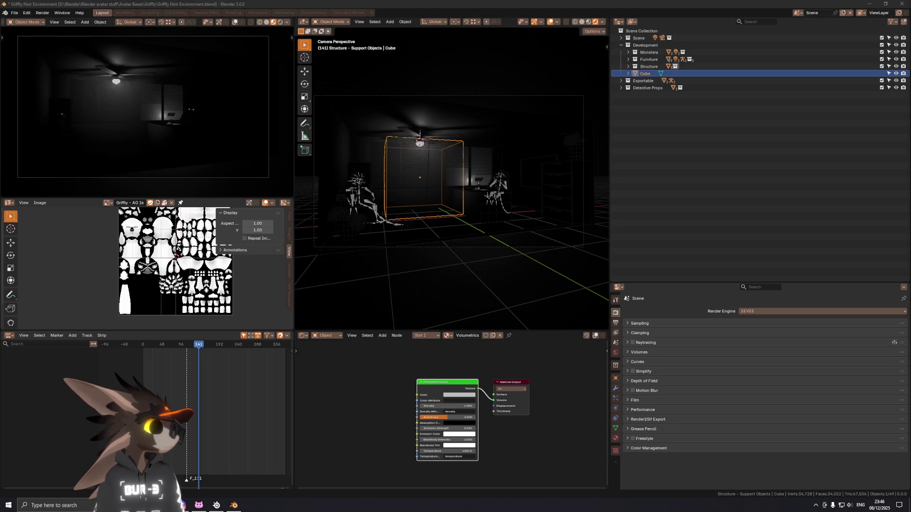
{"action": "scroll", "coordinate": [386, 386], "scroll_direction": "up", "scroll_amount": 1}
{"action": "scroll", "coordinate": [364, 371], "scroll_direction": "up", "scroll_amount": 2}
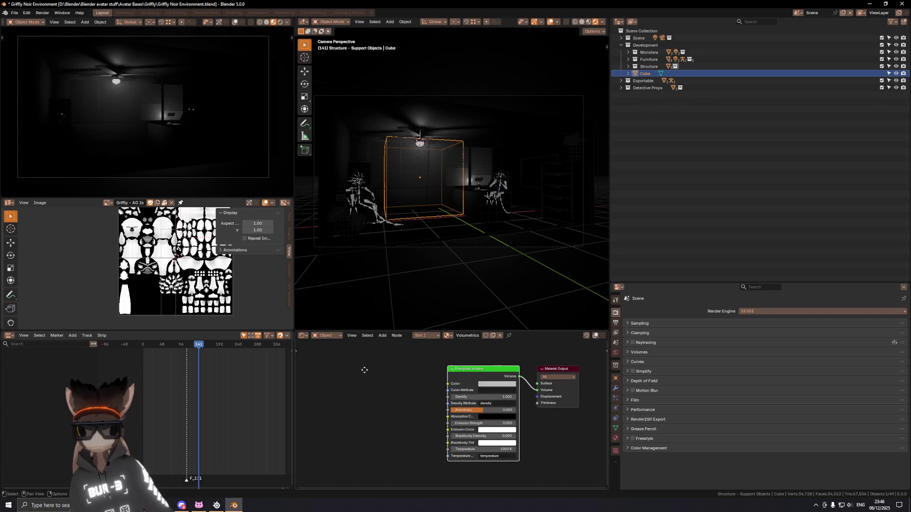
Add a Noise Texture node to the Volumetrics material and make it 4D.
{"action": "key", "text": "shift+a"}
{"action": "type", "text": "noise"}
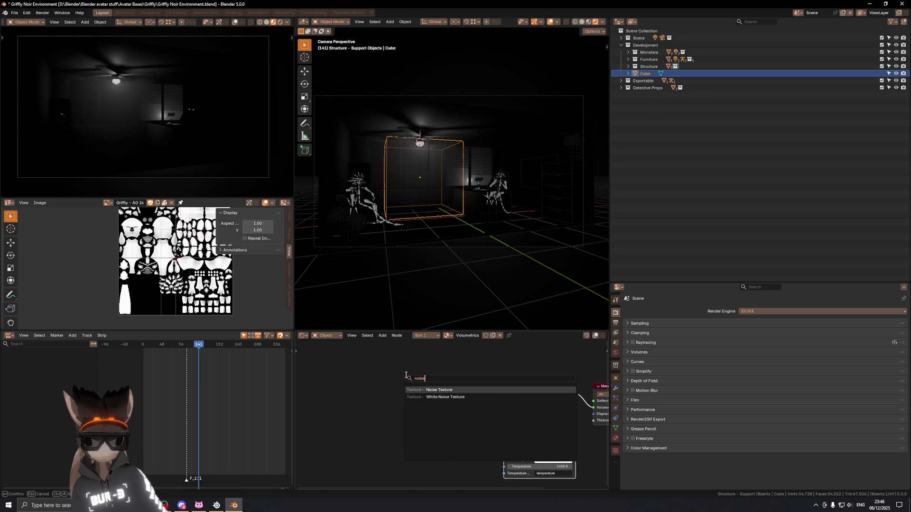
{"action": "key", "text": "Return"}
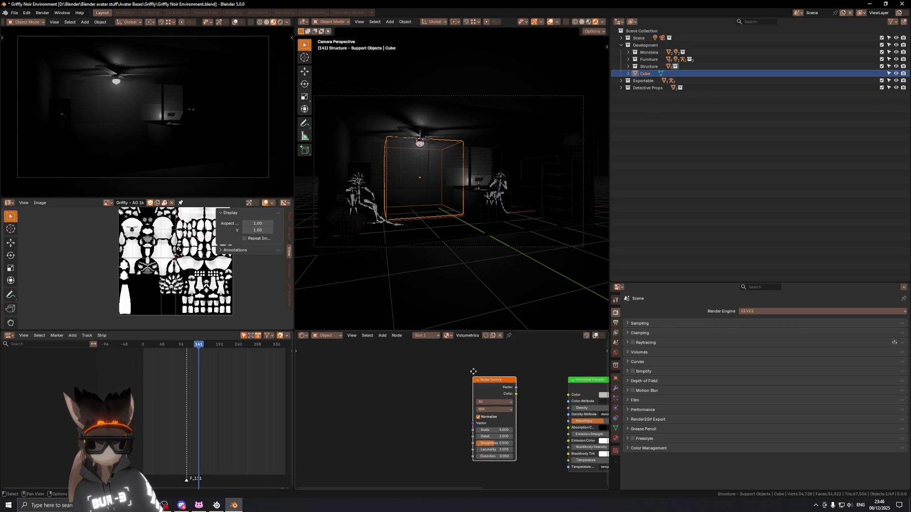
{"action": "left_click", "coordinate": [471, 376]}
{"action": "left_click", "coordinate": [494, 406]}
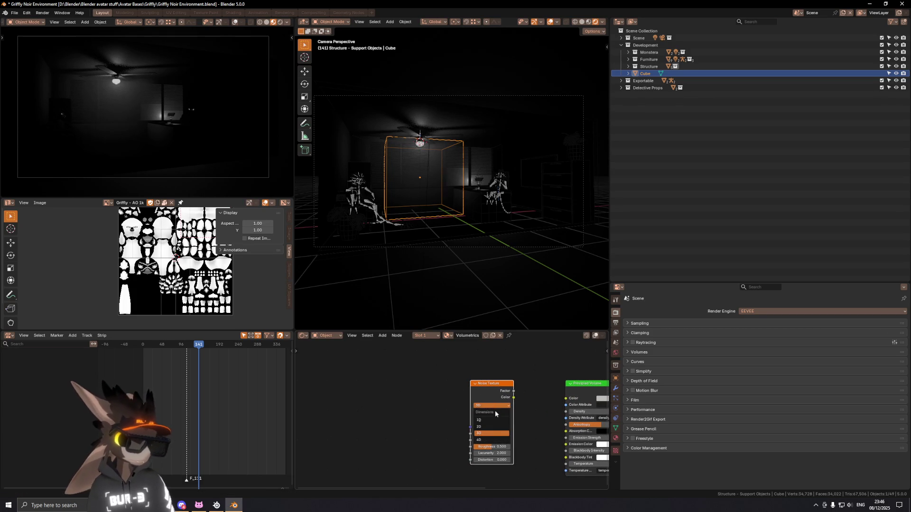
{"action": "left_click", "coordinate": [491, 437]}
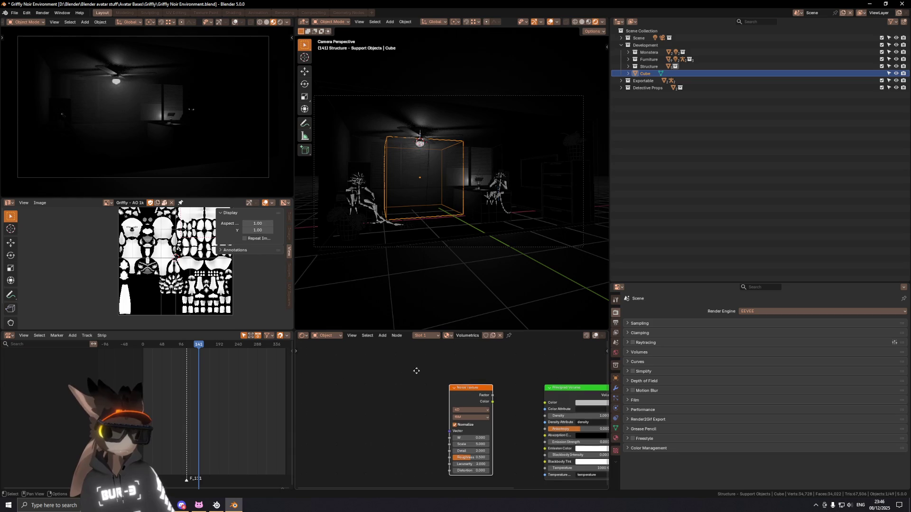
Connect the noise Factor to the Principled Volume density, then bring the tutorial browser back up.
{"action": "key", "text": "shift+a"}
{"action": "left_click", "coordinate": [397, 370]}
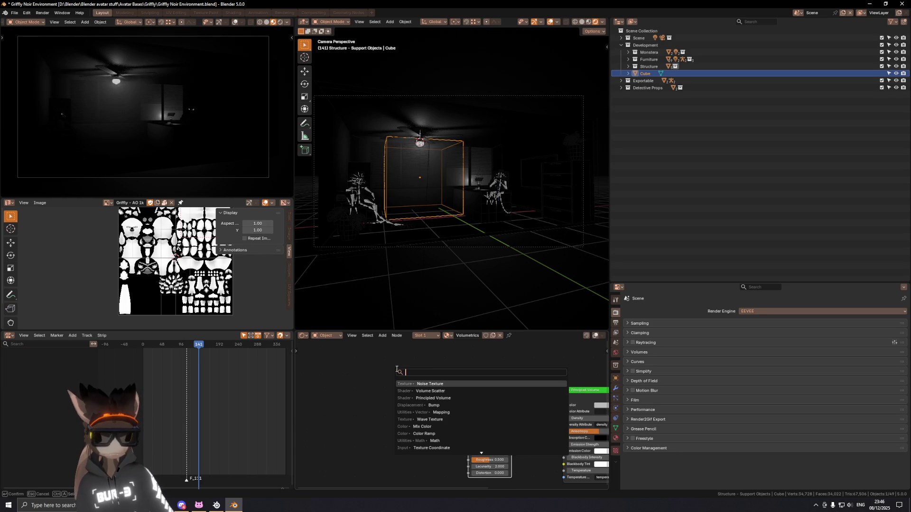
{"action": "key", "text": "Escape"}
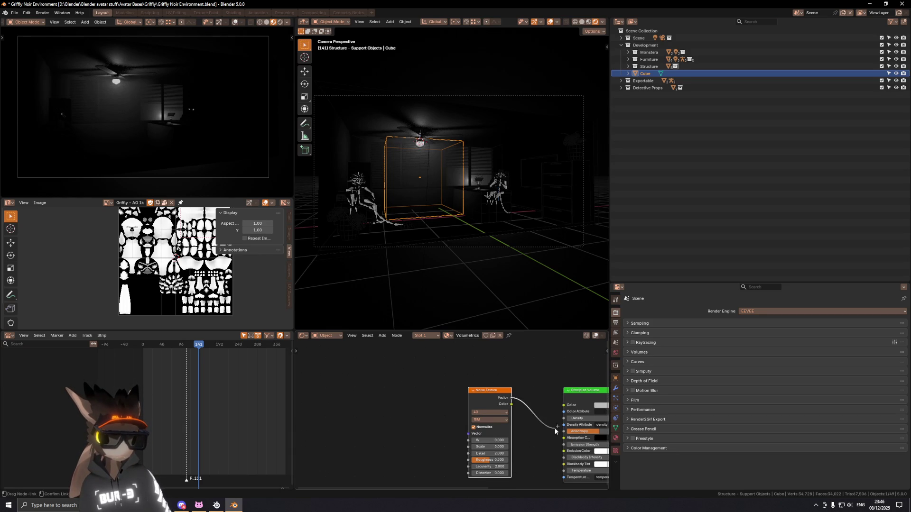
{"action": "left_click_drag", "start_coordinate": [564, 401], "coordinate": [566, 424]}
{"action": "middle_click_drag", "start_coordinate": [554, 392], "coordinate": [446, 382]}
{"action": "left_click_drag", "start_coordinate": [499, 411], "coordinate": [497, 404]}
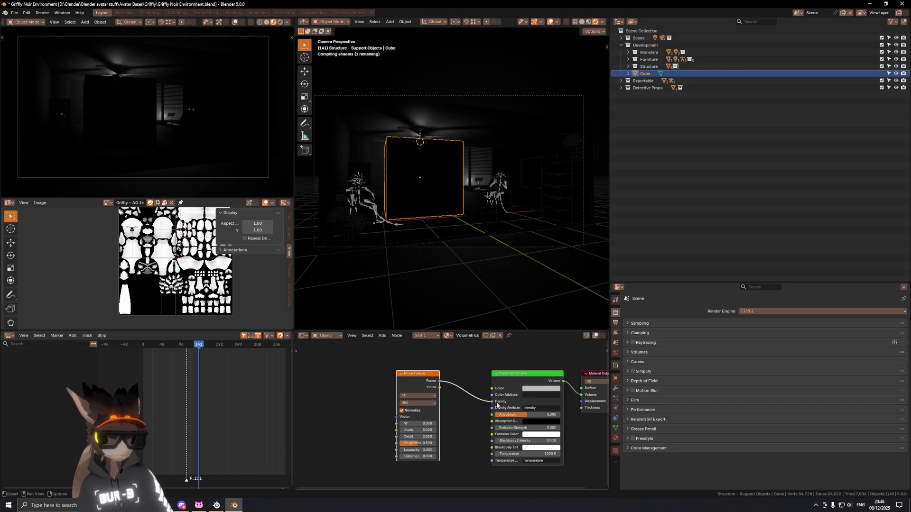
{"action": "scroll", "coordinate": [420, 169], "scroll_direction": "up", "scroll_amount": 3}
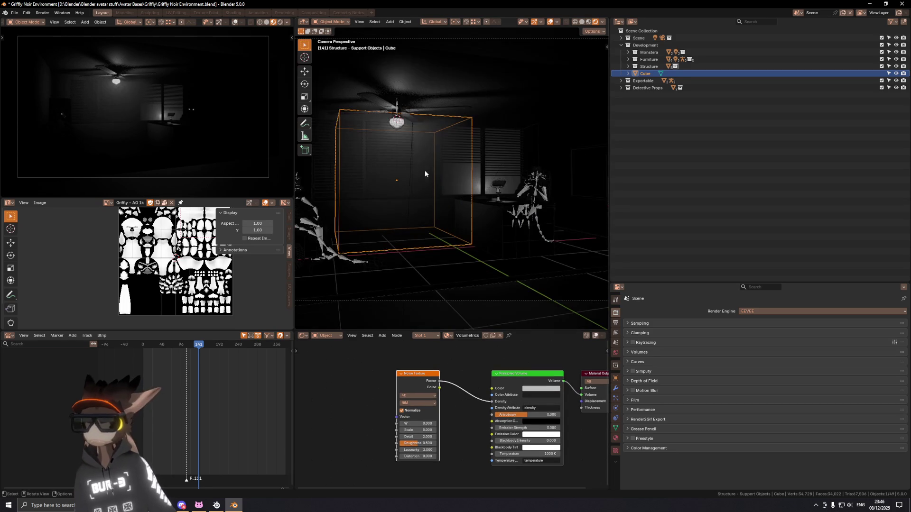
{"action": "scroll", "coordinate": [405, 178], "scroll_direction": "up", "scroll_amount": 2}
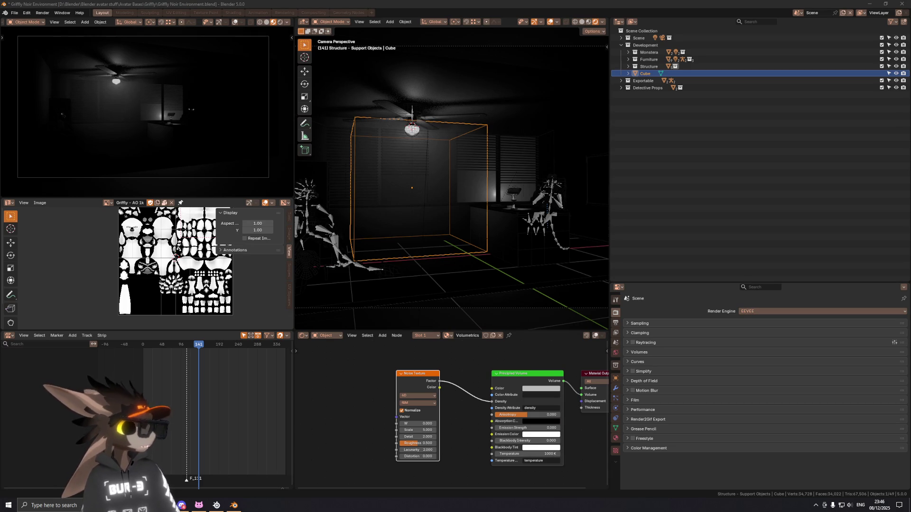
{"action": "key", "text": "alt+Tab"}
{"action": "scroll", "coordinate": [395, 174], "scroll_direction": "up", "scroll_amount": 1}
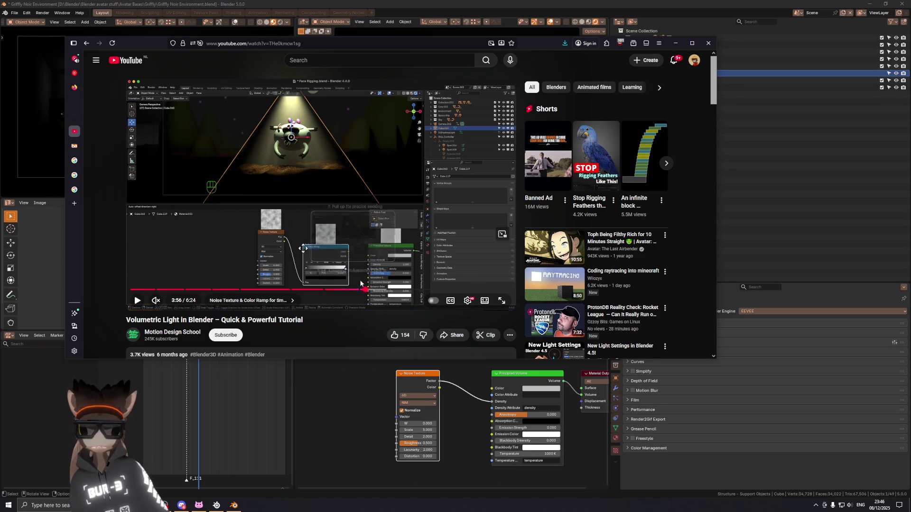
Skip the tutorial ahead to its noise part near 4:28, pause it, and return to Blender.
{"action": "left_click_drag", "start_coordinate": [360, 290], "coordinate": [376, 290]}
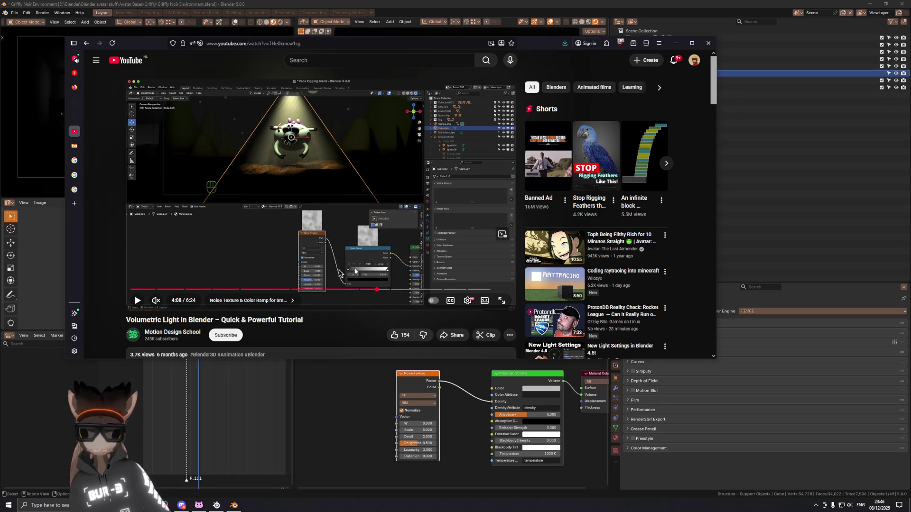
{"action": "key", "text": "l"}
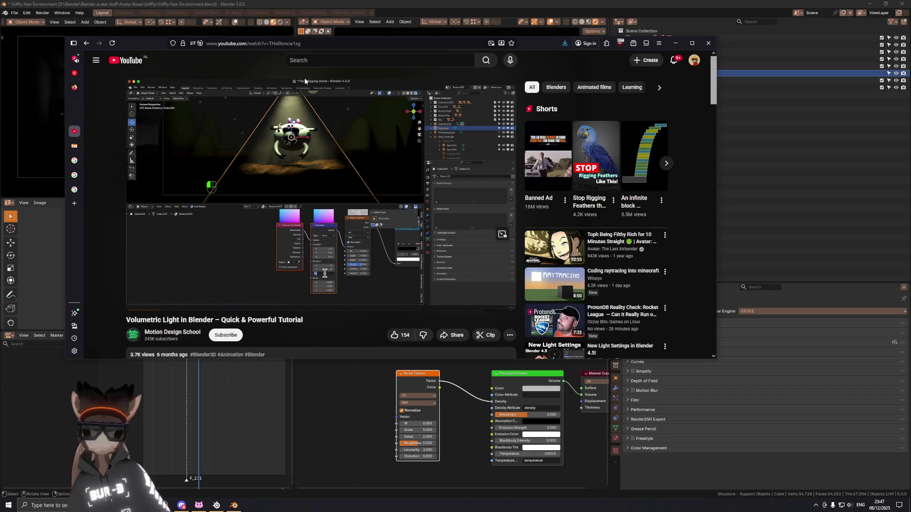
{"action": "left_click", "coordinate": [298, 137]}
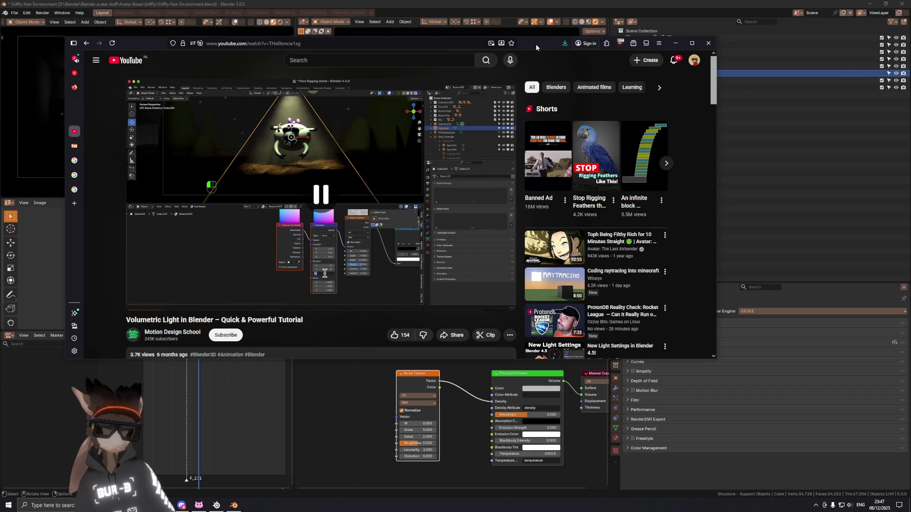
{"action": "key", "text": "alt+Tab"}
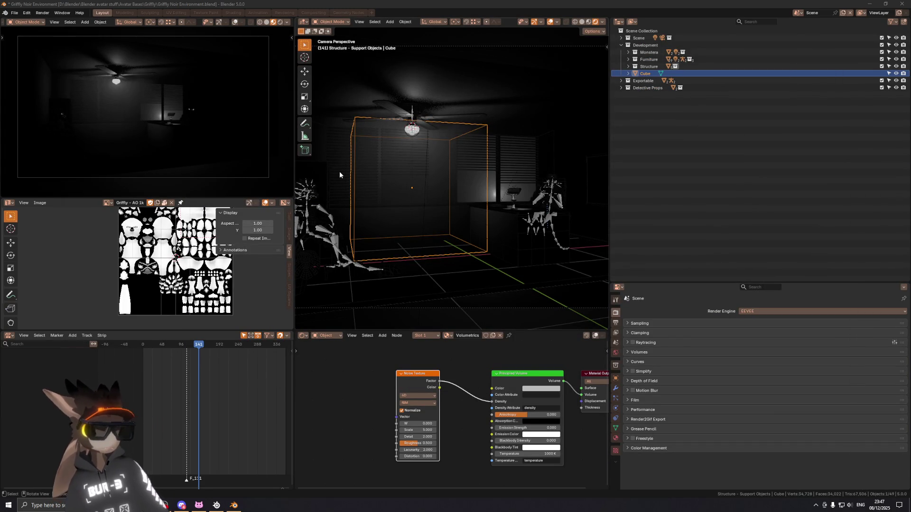
Play the animation and preview the noise-driven fog cube around the ceiling fan with overlays off and on.
{"action": "mouse_move", "coordinate": [472, 135]}
{"action": "middle_mouse_down"}
{"action": "mouse_move", "coordinate": [494, 147]}
{"action": "mouse_move", "coordinate": [467, 229]}
{"action": "middle_mouse_up"}
{"action": "left_click", "coordinate": [448, 335]}
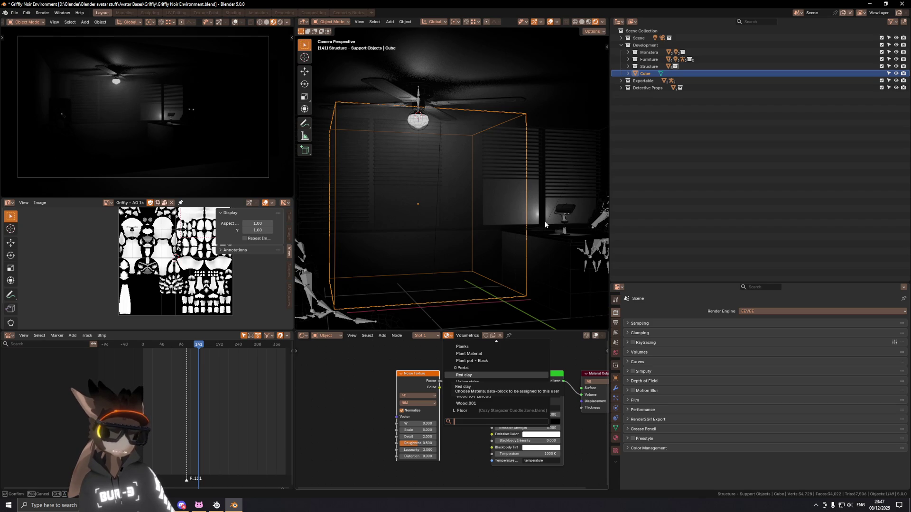
{"action": "middle_click_drag", "start_coordinate": [544, 222], "coordinate": [413, 194]}
{"action": "key", "text": "space"}
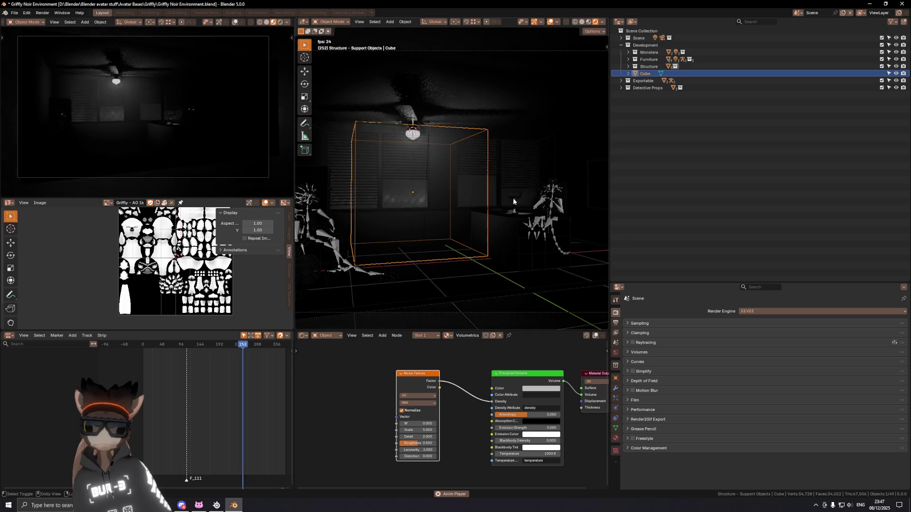
{"action": "key", "text": "shift+alt+z"}
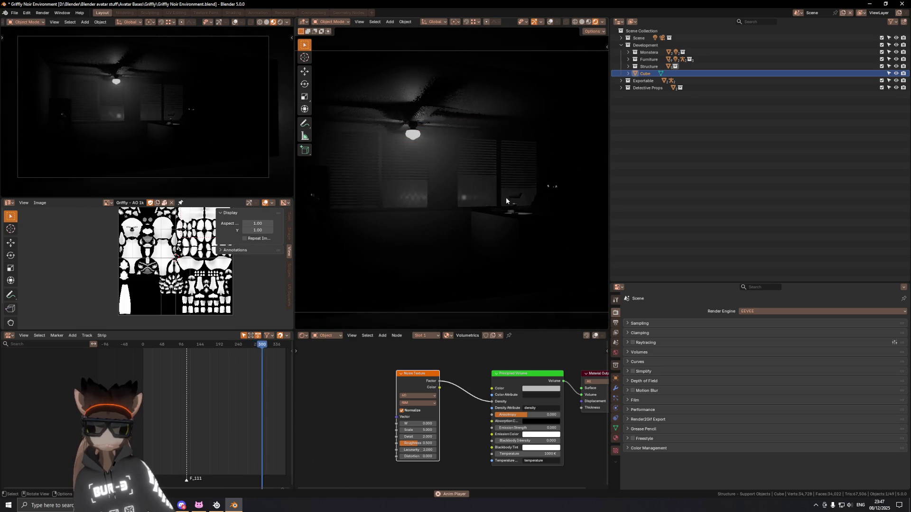
{"action": "key", "text": "shift+alt+z"}
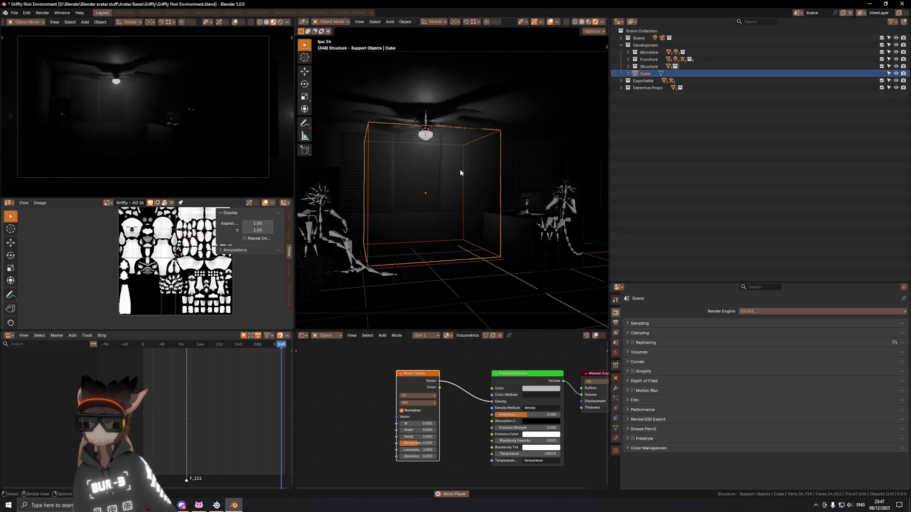
{"action": "middle_click_drag", "start_coordinate": [459, 167], "coordinate": [452, 188], "text": "shift"}
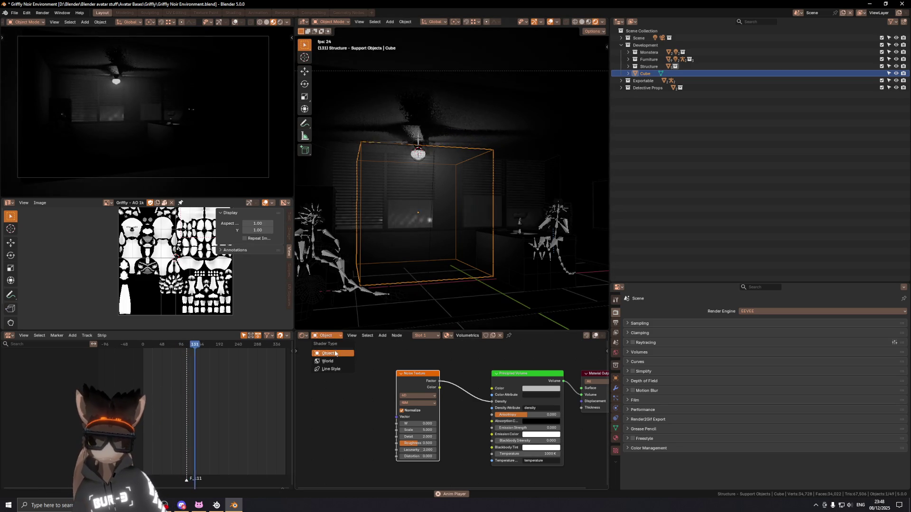
Switch the Shader Editor to World.002's nodes and save the file.
{"action": "left_click", "coordinate": [326, 335]}
{"action": "left_click", "coordinate": [335, 353]}
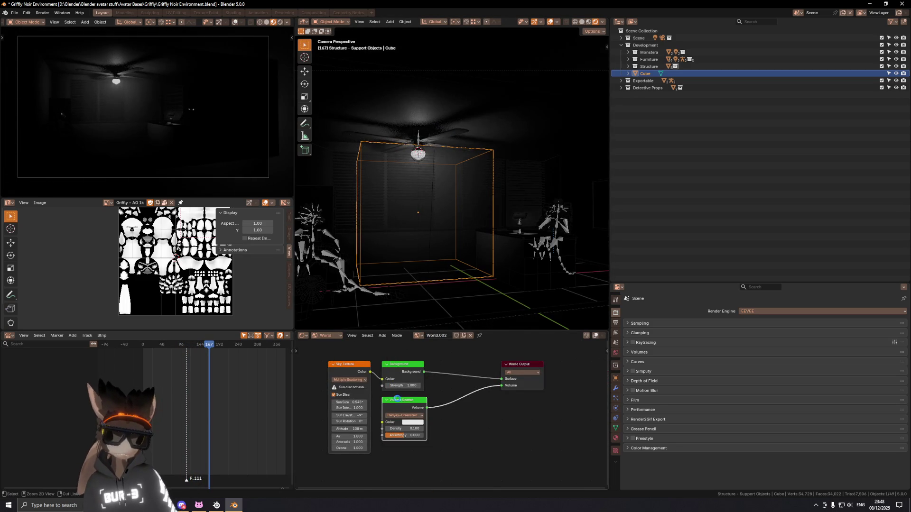
{"action": "key", "text": "ctrl+s"}
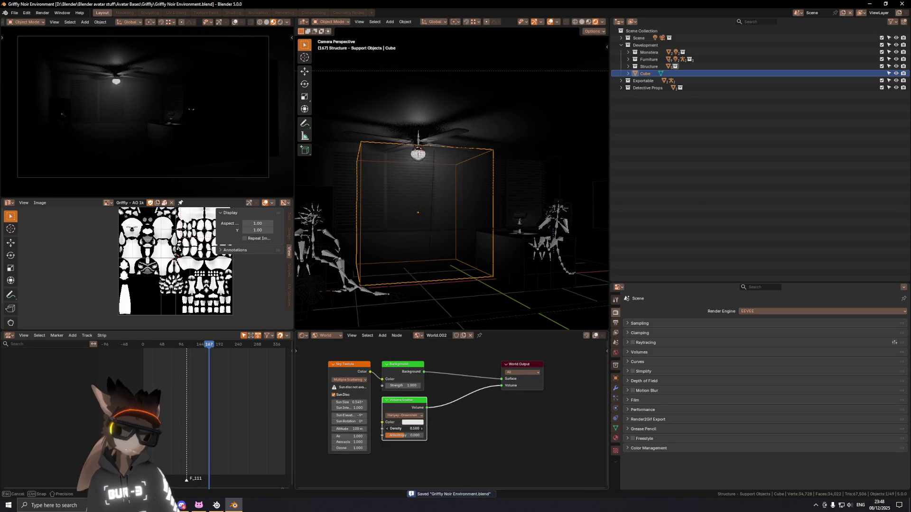
Drop the world Volume Scatter density to 0, check the look, and delete the node.
{"action": "left_click_drag", "start_coordinate": [402, 428], "coordinate": [384, 428]}
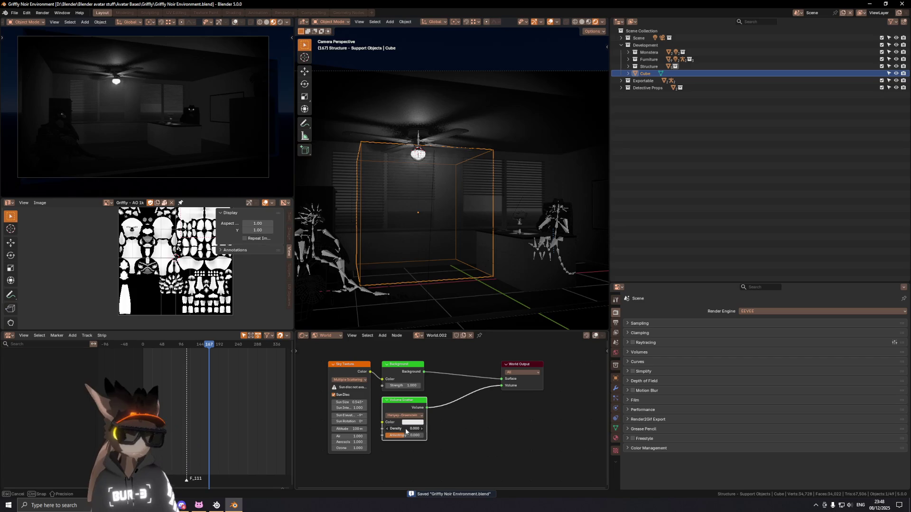
{"action": "key", "text": "shift+alt+z"}
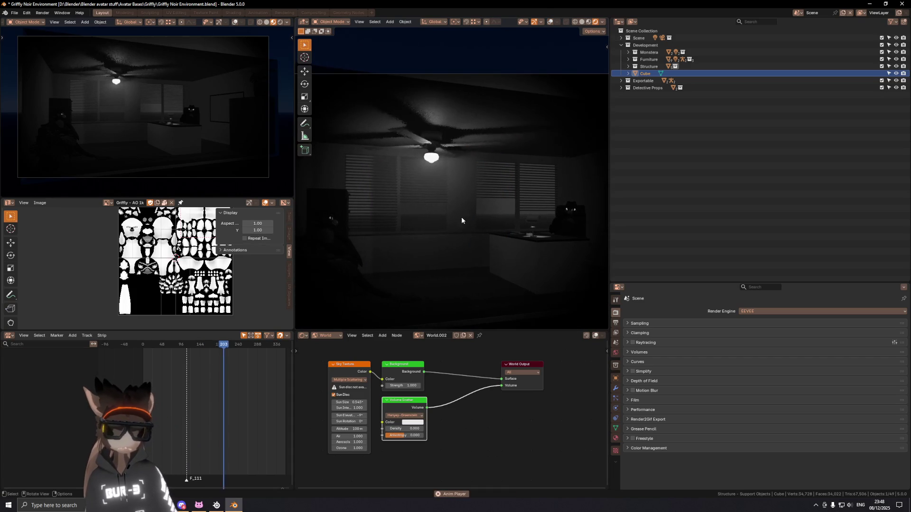
{"action": "key", "text": "shift+alt+z"}
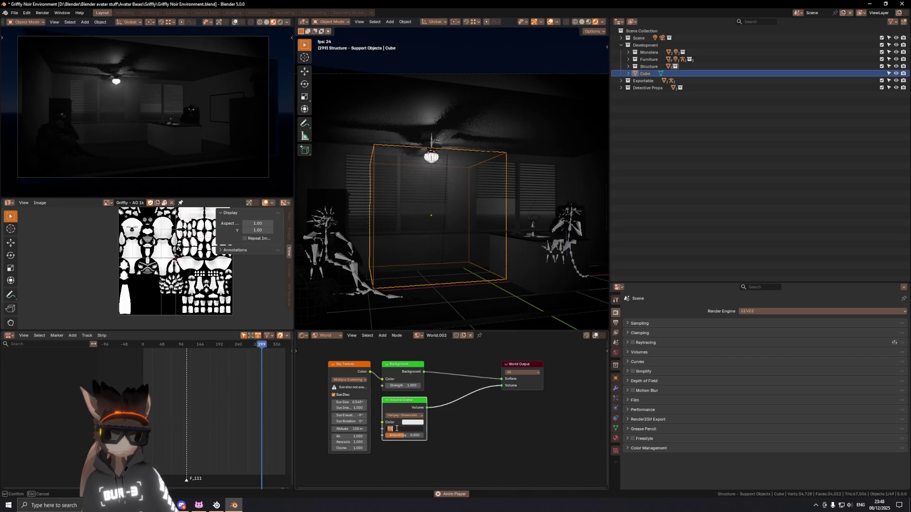
{"action": "mouse_move", "coordinate": [402, 428]}
{"action": "left_mouse_down"}
{"action": "mouse_move", "coordinate": [394, 427]}
{"action": "mouse_move", "coordinate": [403, 428]}
{"action": "left_mouse_up"}
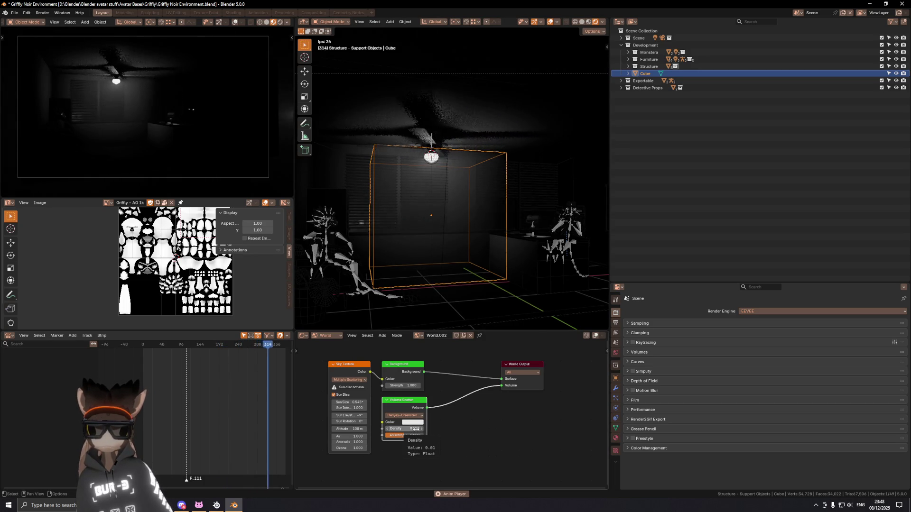
{"action": "key", "text": "x"}
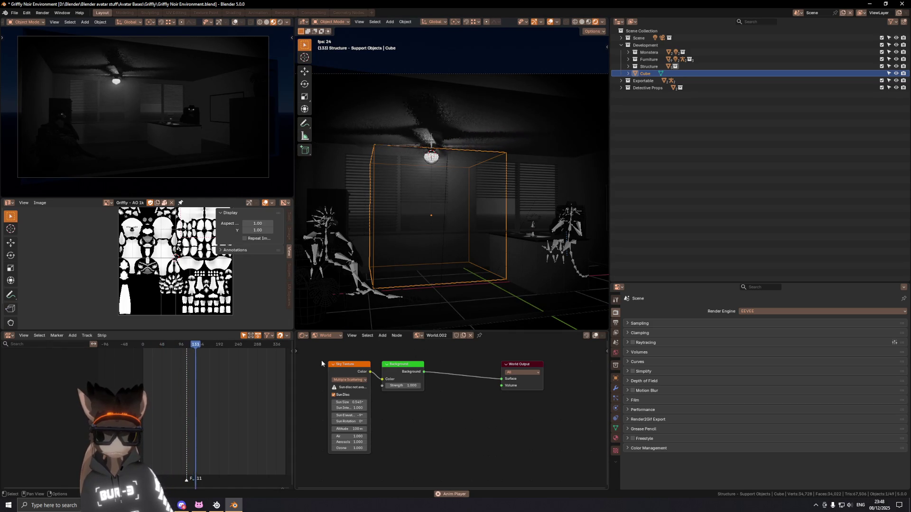
Move the Sky Texture and Background nodes beside the World Output and show the cube's Volumetrics material.
{"action": "left_click_drag", "start_coordinate": [320, 360], "coordinate": [420, 407]}
{"action": "key", "text": "g"}
{"action": "left_click", "coordinate": [487, 406]}
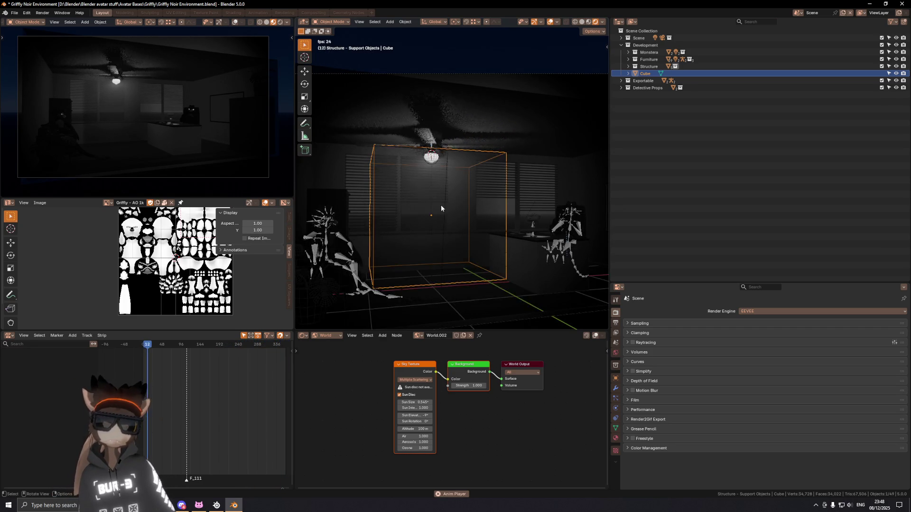
{"action": "middle_click_drag", "start_coordinate": [431, 214], "coordinate": [465, 180]}
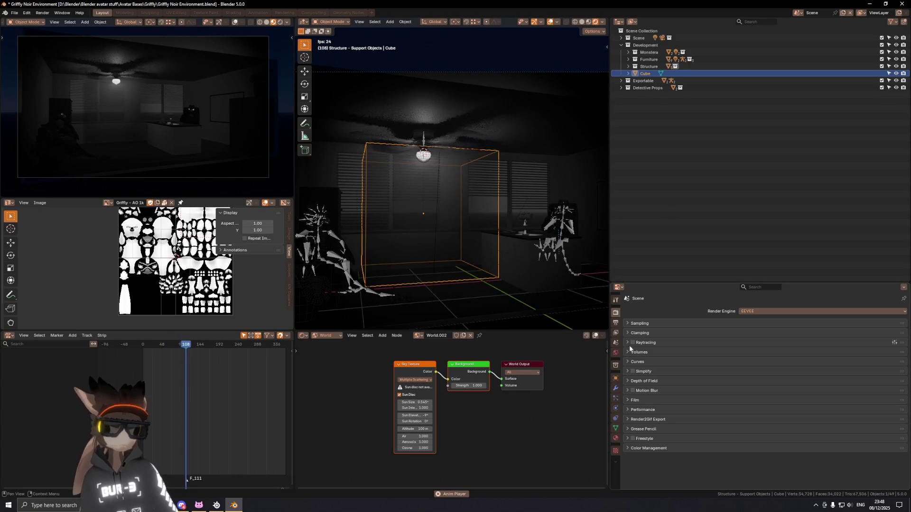
{"action": "left_click", "coordinate": [616, 438]}
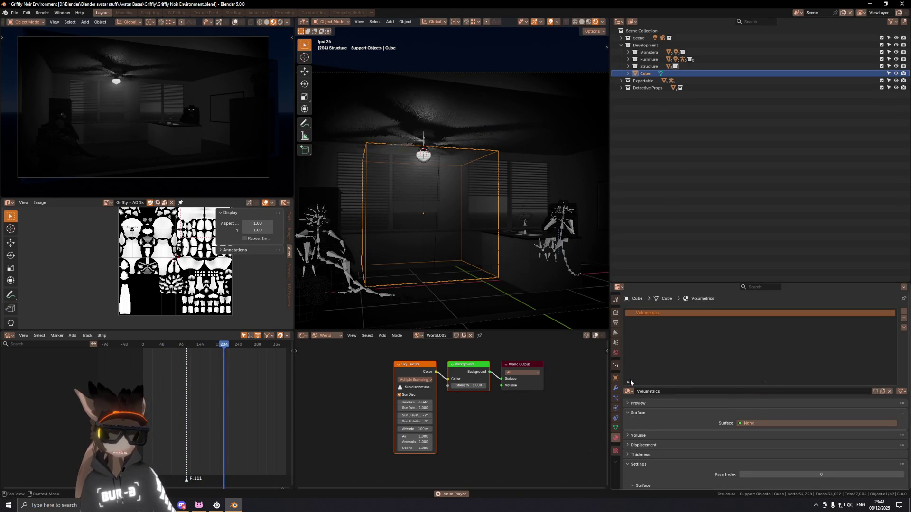
Switch the Shader Editor to the Object node tree and reposition the Noise Texture node.
{"action": "left_click", "coordinate": [333, 336]}
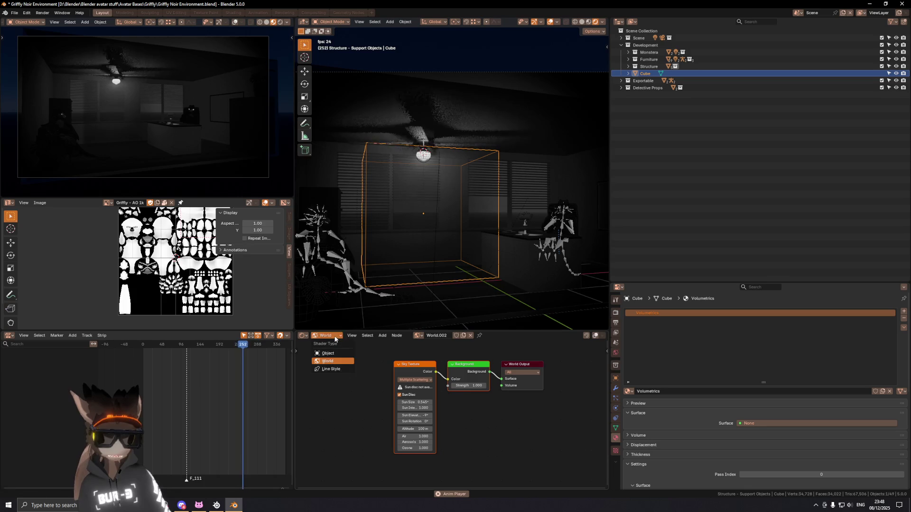
{"action": "left_click", "coordinate": [328, 353]}
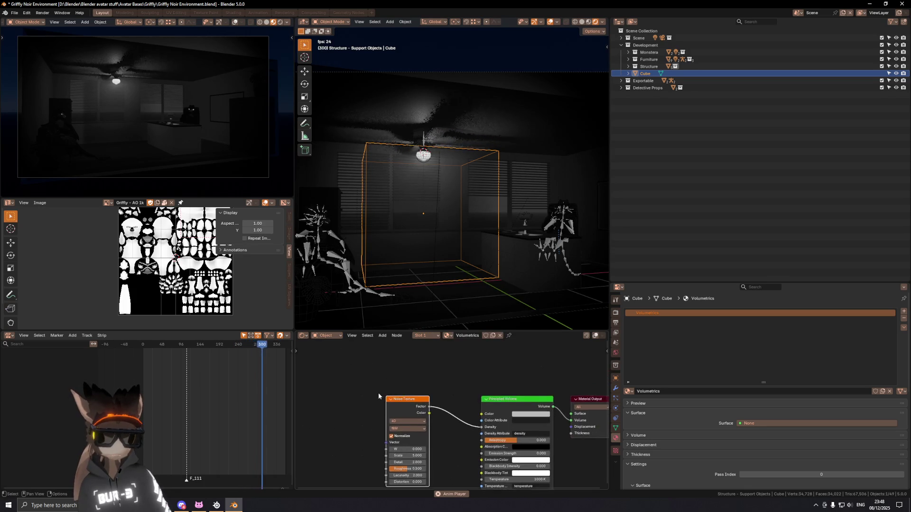
{"action": "scroll", "coordinate": [379, 396], "scroll_direction": "down", "scroll_amount": 1}
{"action": "mouse_move", "coordinate": [378, 396]}
{"action": "middle_mouse_down"}
{"action": "mouse_move", "coordinate": [489, 422]}
{"action": "mouse_move", "coordinate": [498, 387]}
{"action": "middle_mouse_up"}
{"action": "key", "text": "g"}
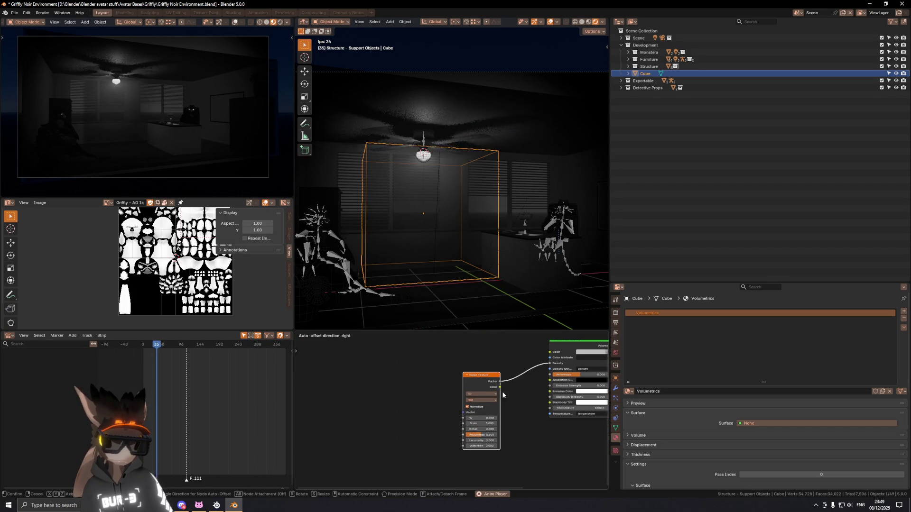
{"action": "left_click", "coordinate": [503, 394]}
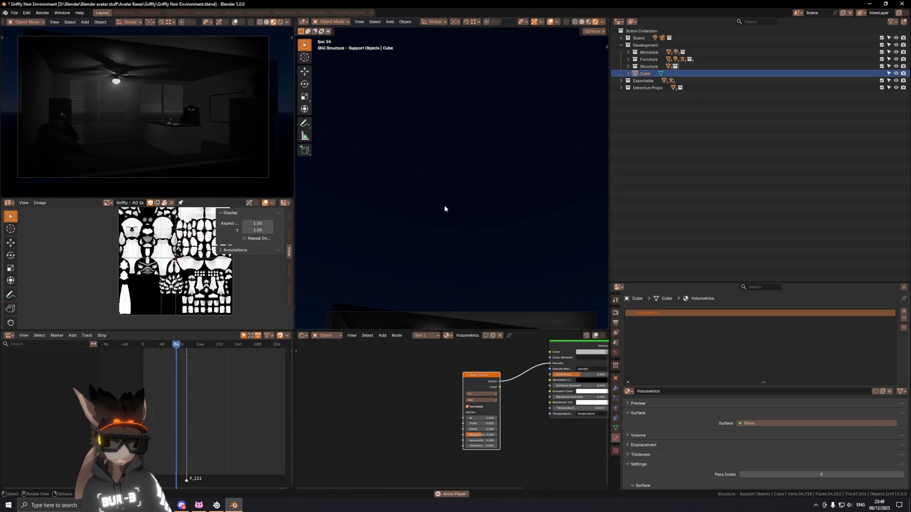
{"action": "scroll", "coordinate": [437, 204], "scroll_direction": "up", "scroll_amount": 4}
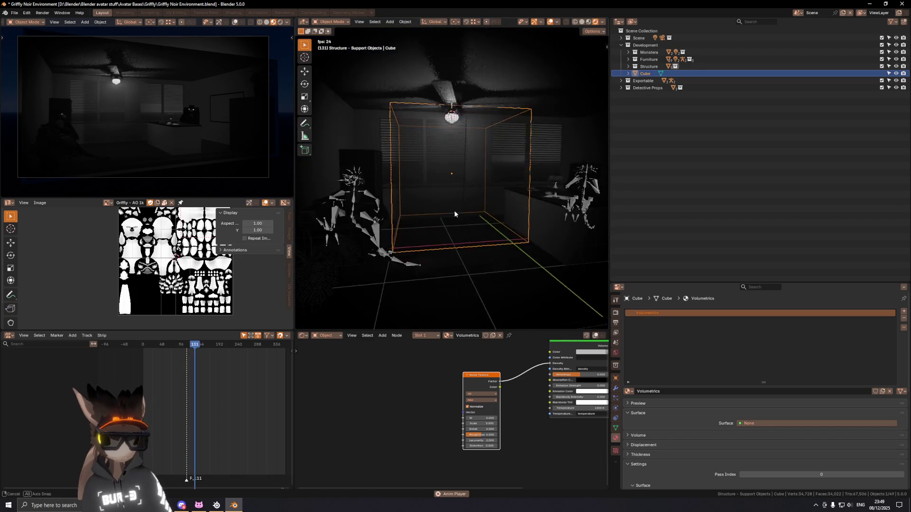
Stop playback, clear space before the Principled Volume and drop a Color Ramp onto the density link.
{"action": "key", "text": "space"}
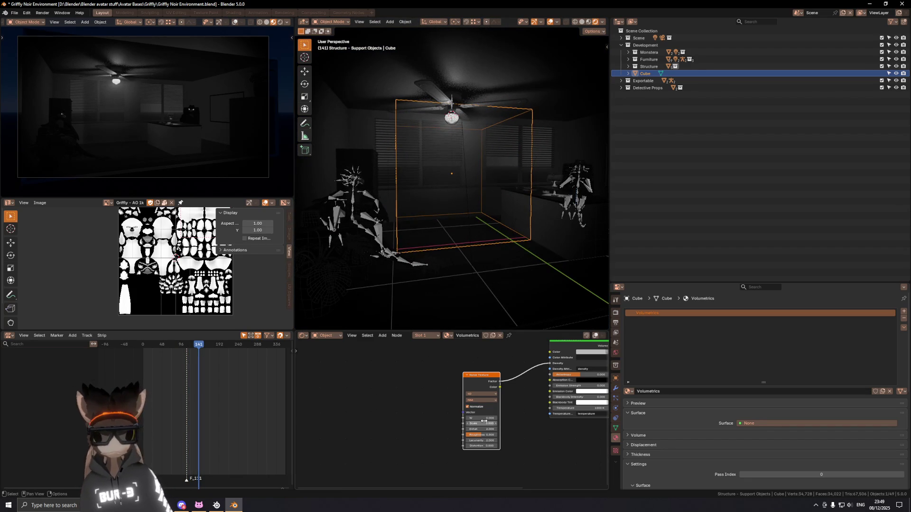
{"action": "middle_click_drag", "start_coordinate": [516, 384], "coordinate": [462, 380]}
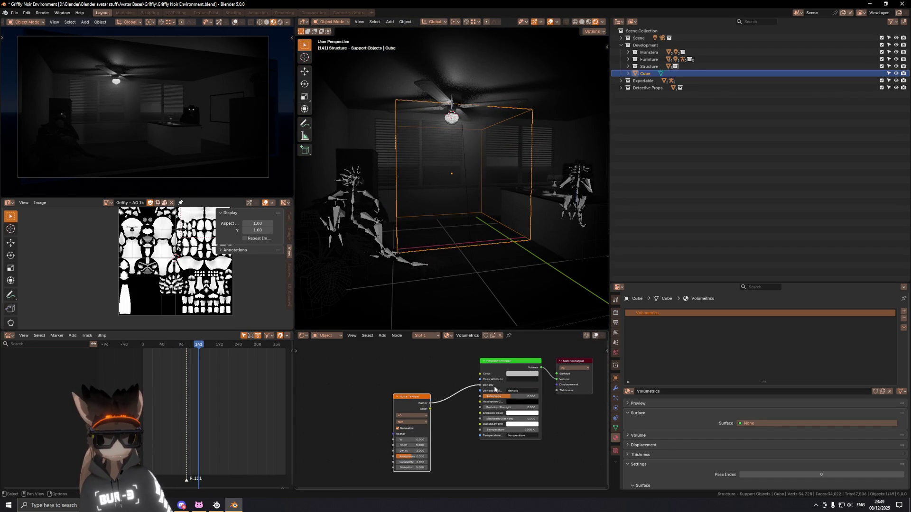
{"action": "left_click_drag", "start_coordinate": [420, 402], "coordinate": [363, 402]}
{"action": "middle_click_drag", "start_coordinate": [383, 370], "coordinate": [466, 359]}
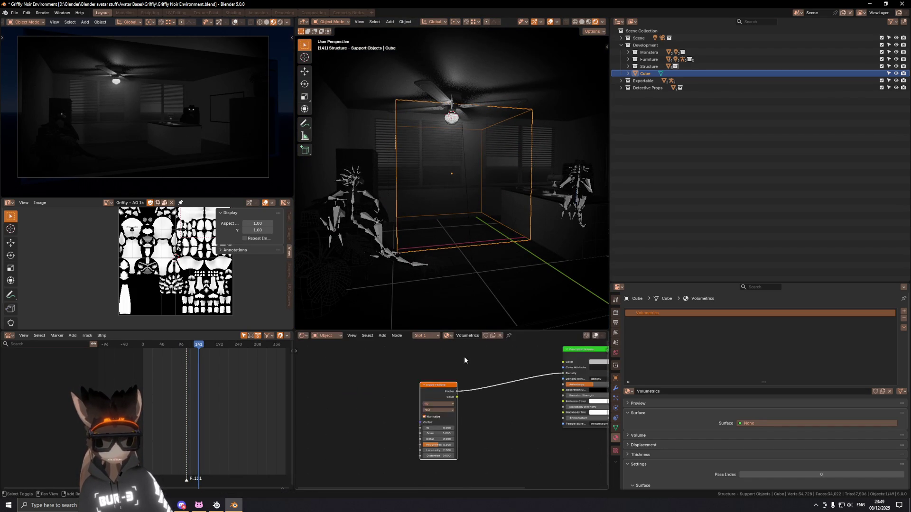
{"action": "key", "text": "shift+a"}
{"action": "key", "text": "Return"}
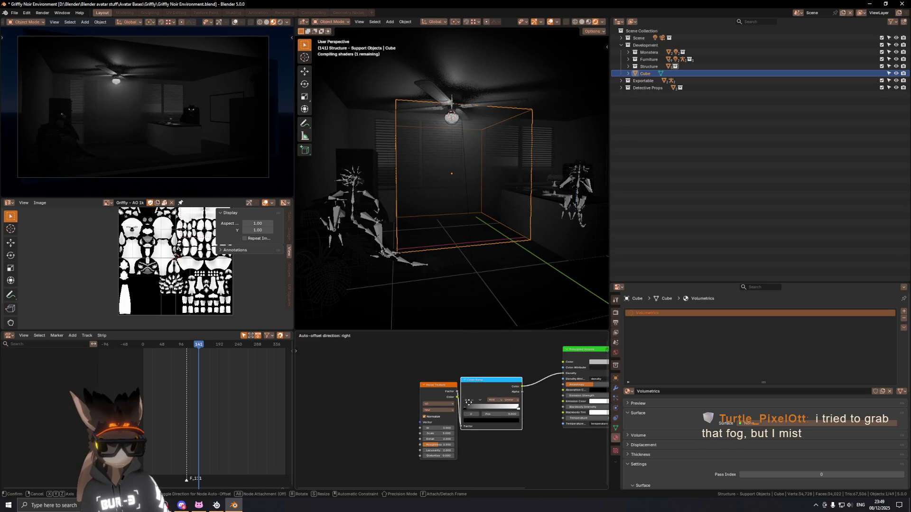
Place the Color Ramp, nudge a stop position and judge the fog with overlays hidden.
{"action": "left_click", "coordinate": [473, 408]}
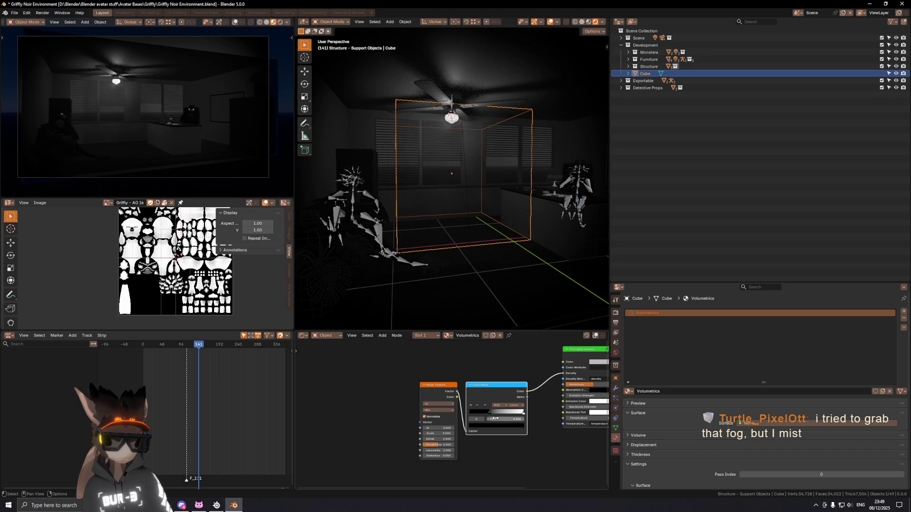
{"action": "left_click", "coordinate": [490, 419]}
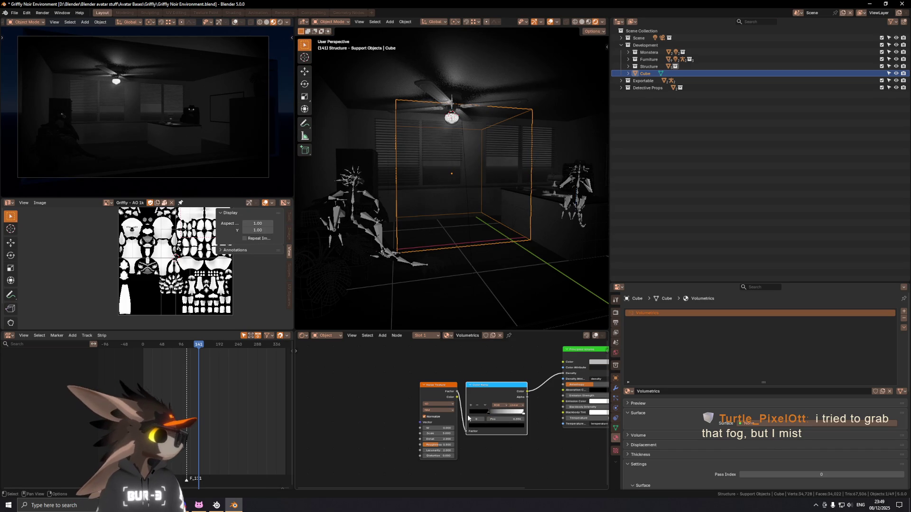
{"action": "mouse_move", "coordinate": [535, 256]}
{"action": "middle_mouse_down"}
{"action": "mouse_move", "coordinate": [428, 197]}
{"action": "mouse_move", "coordinate": [413, 200]}
{"action": "middle_mouse_up"}
{"action": "key", "text": "shift+alt+z"}
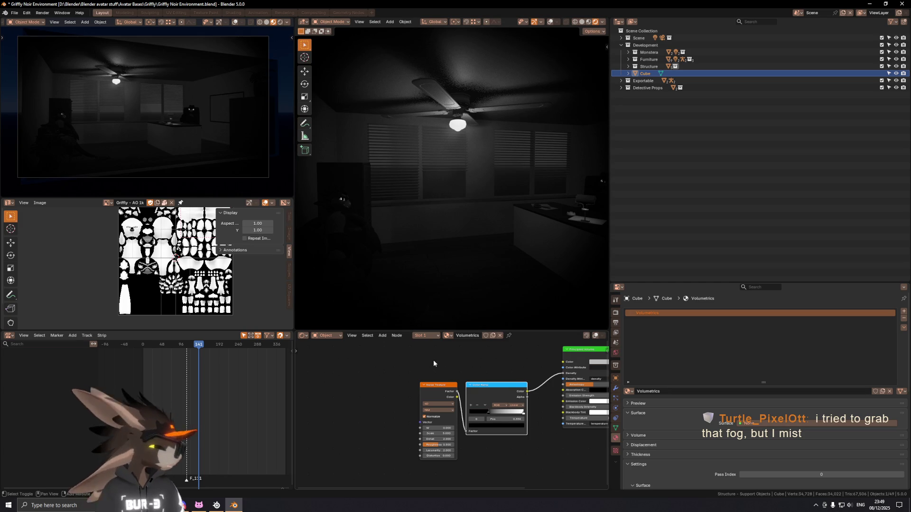
Duplicate the Color Ramp node and set the copy above the original.
{"action": "middle_click_drag", "start_coordinate": [433, 359], "coordinate": [498, 402]}
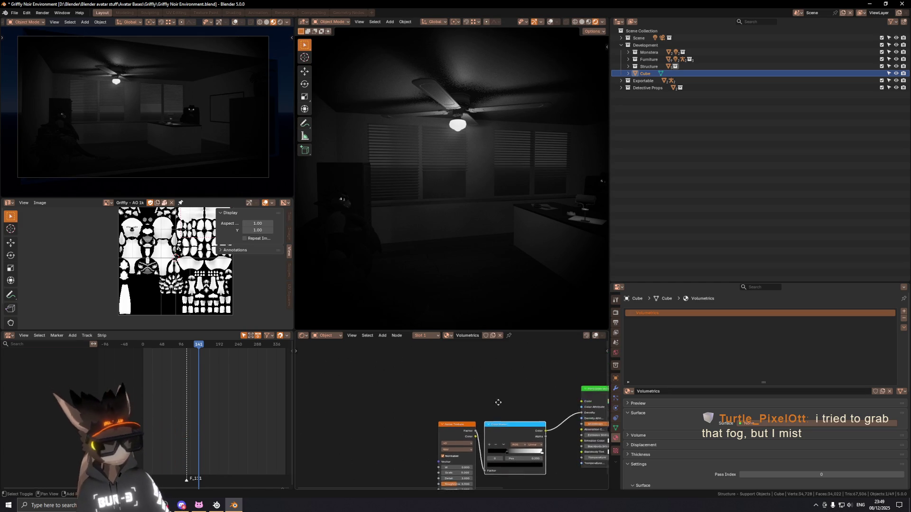
{"action": "key", "text": "shift+d"}
{"action": "left_click", "coordinate": [496, 376]}
Add a Texture Coordinate node to the left of the new Color Ramp.
{"action": "middle_click_drag", "start_coordinate": [496, 376], "coordinate": [498, 395]}
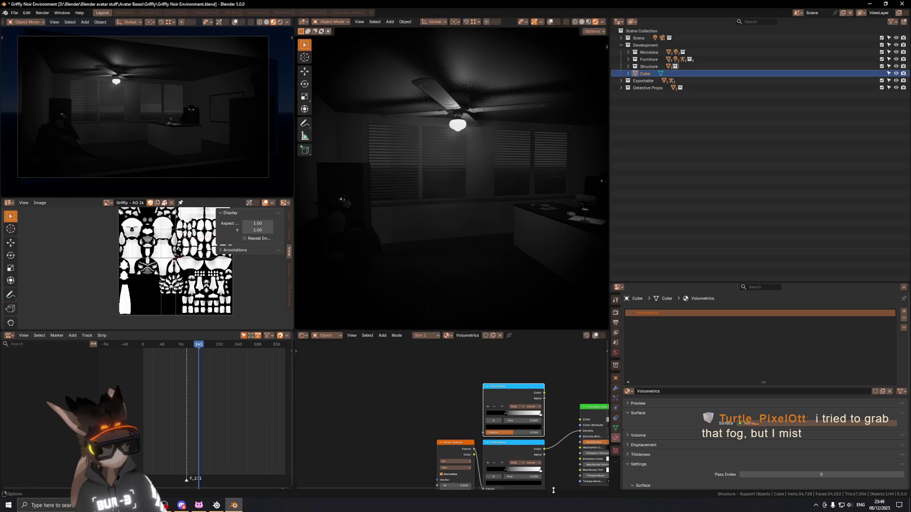
{"action": "middle_click_drag", "start_coordinate": [415, 408], "coordinate": [490, 390]}
{"action": "key", "text": "shift+a"}
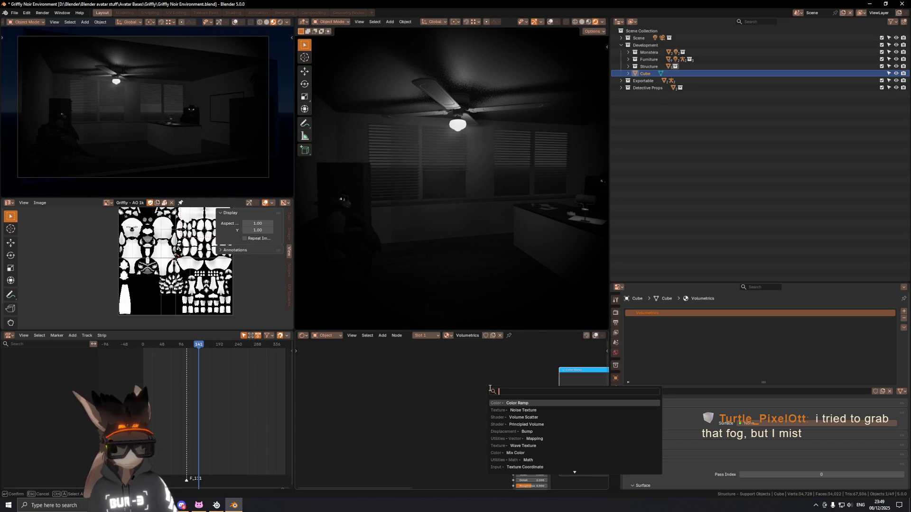
{"action": "type", "text": "texture coor"}
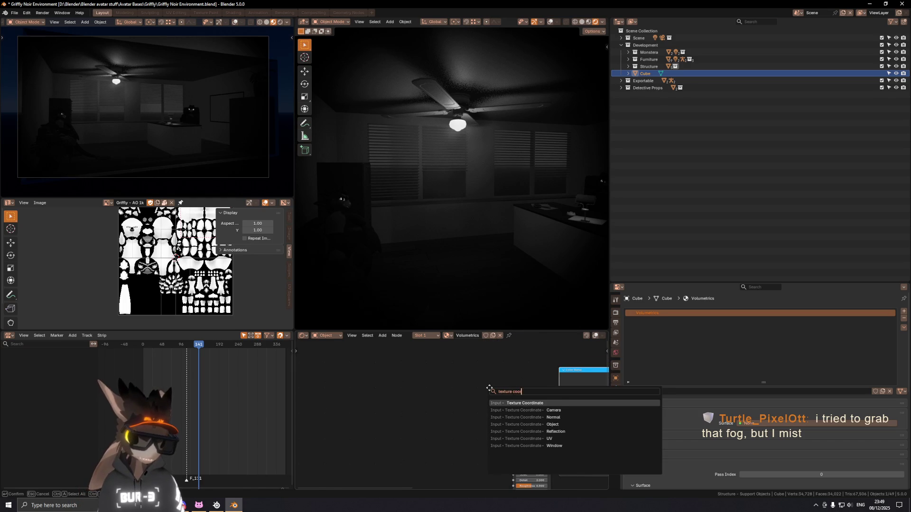
{"action": "key", "text": "Return"}
{"action": "left_click", "coordinate": [413, 364]}
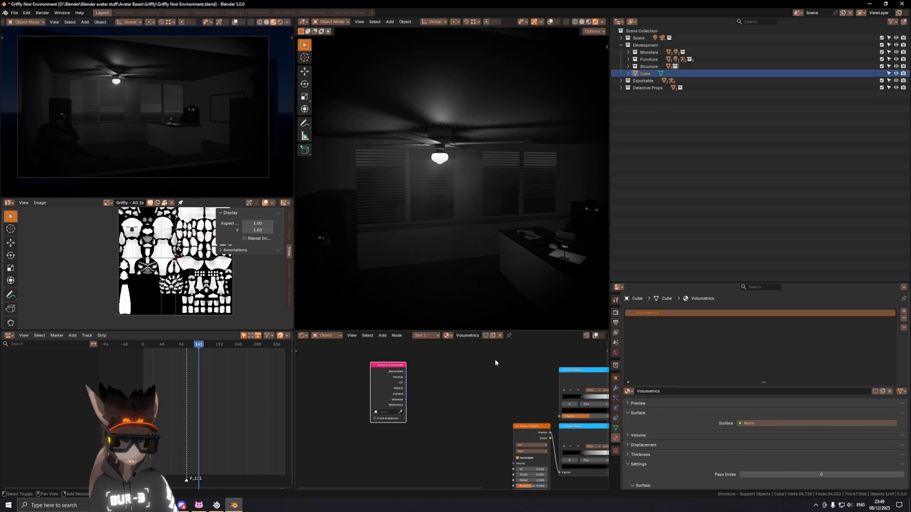
Wire Generated into the new Color Ramp and preview the coordinates directly on the cube's Surface.
{"action": "middle_click_drag", "start_coordinate": [496, 363], "coordinate": [502, 354]}
{"action": "left_click_drag", "start_coordinate": [411, 362], "coordinate": [566, 376]}
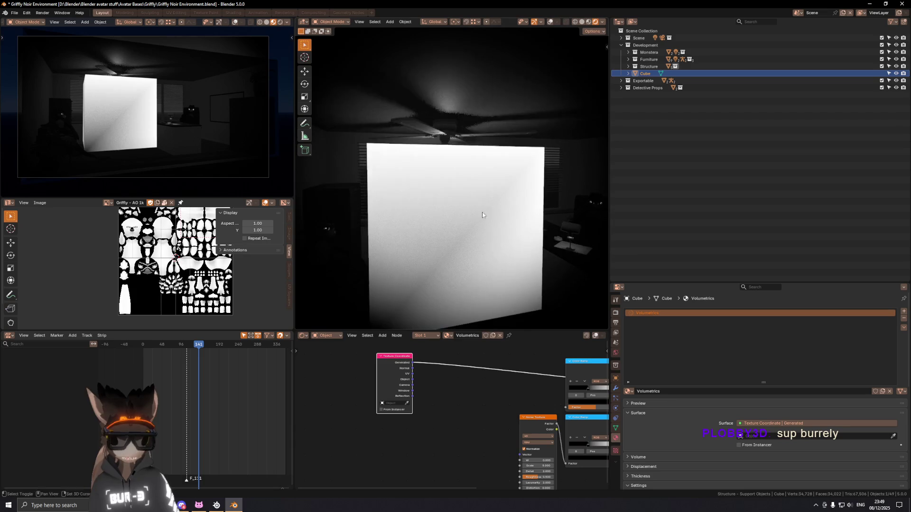
{"action": "scroll", "coordinate": [544, 211], "scroll_direction": "down", "scroll_amount": 3}
{"action": "middle_click_drag", "start_coordinate": [545, 210], "coordinate": [440, 192]}
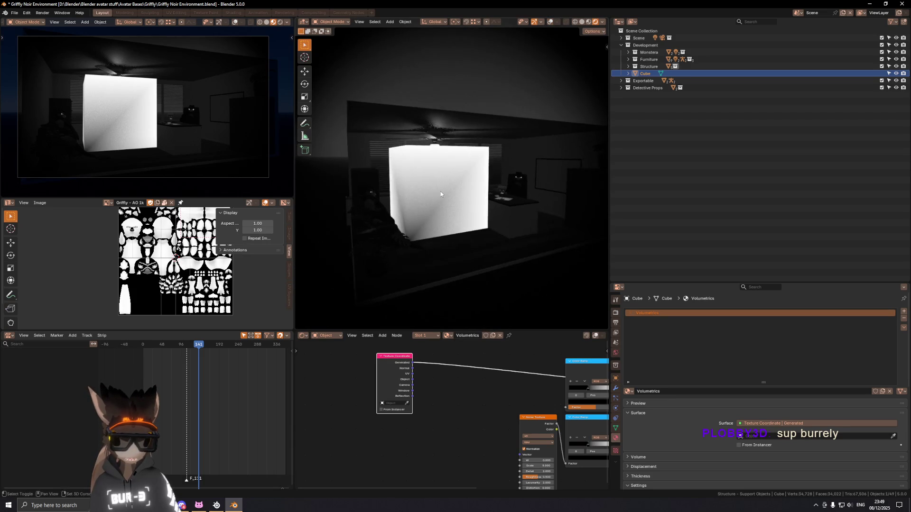
{"action": "middle_click_drag", "start_coordinate": [466, 361], "coordinate": [453, 401]}
{"action": "key", "text": "shift+a"}
{"action": "left_click", "coordinate": [459, 368]}
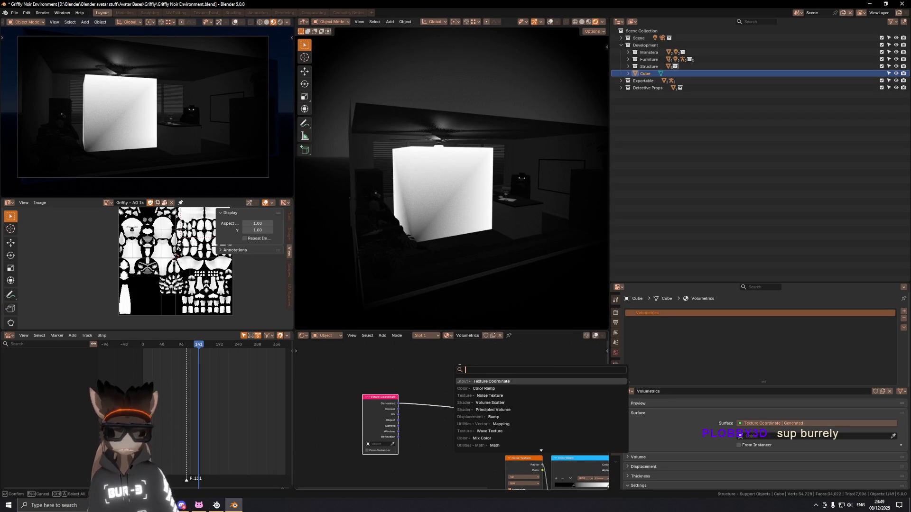
Disable the viewport compositor and toggle the cube's visibility to check its coordinate colours.
{"action": "left_click", "coordinate": [602, 22]}
{"action": "left_click", "coordinate": [582, 130]}
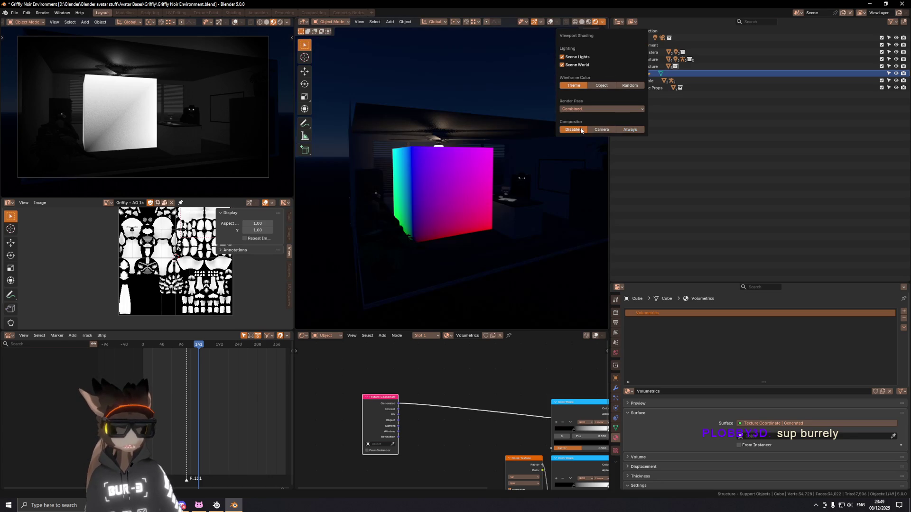
{"action": "middle_click_drag", "start_coordinate": [482, 197], "coordinate": [510, 212]}
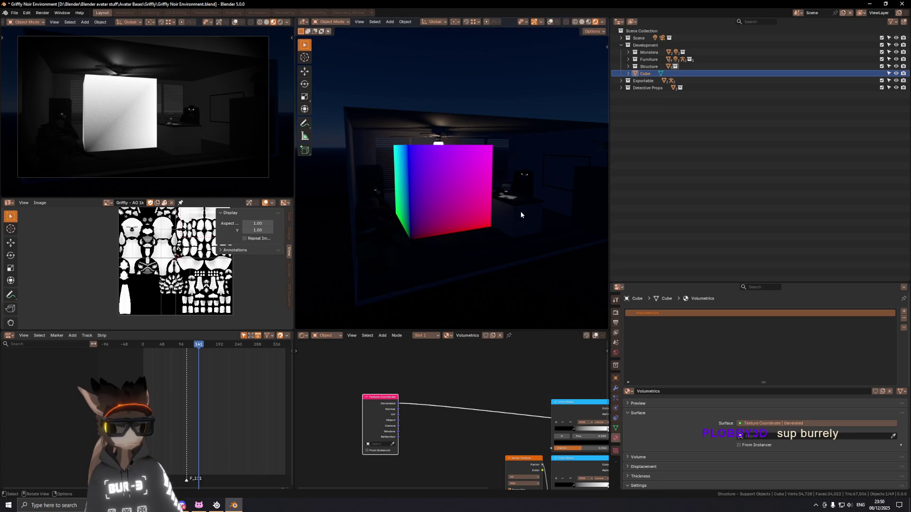
{"action": "mouse_move", "coordinate": [523, 64]}
{"action": "middle_mouse_down"}
{"action": "mouse_move", "coordinate": [514, 162]}
{"action": "mouse_move", "coordinate": [498, 154]}
{"action": "middle_mouse_up"}
{"action": "key", "text": "h"}
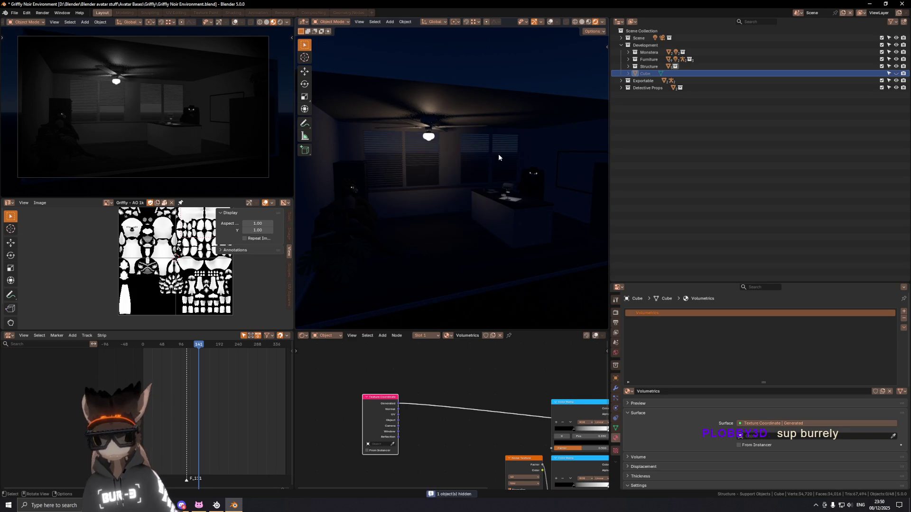
{"action": "key", "text": "alt+h"}
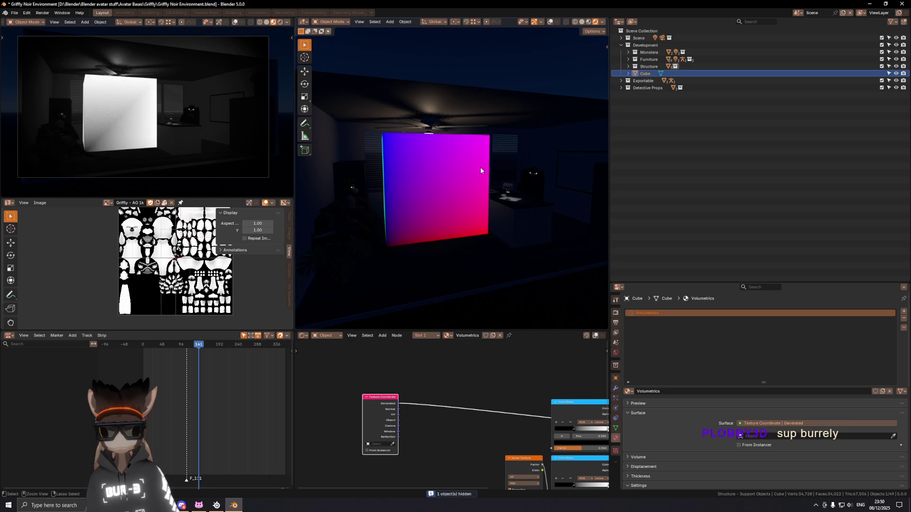
Hide the sidebar, widen the 3D viewport and orbit to a higher view of the room.
{"action": "middle_click_drag", "start_coordinate": [446, 174], "coordinate": [461, 184]}
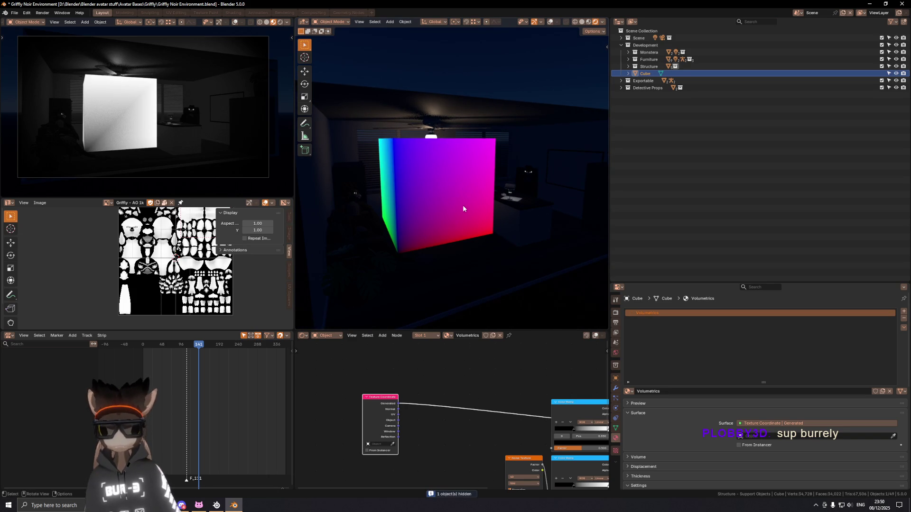
{"action": "key", "text": "n"}
{"action": "key", "text": "n"}
{"action": "mouse_move", "coordinate": [296, 191]}
{"action": "left_mouse_down"}
{"action": "mouse_move", "coordinate": [125, 190]}
{"action": "mouse_move", "coordinate": [168, 191]}
{"action": "left_mouse_up"}
{"action": "middle_click_drag", "start_coordinate": [427, 177], "coordinate": [457, 198]}
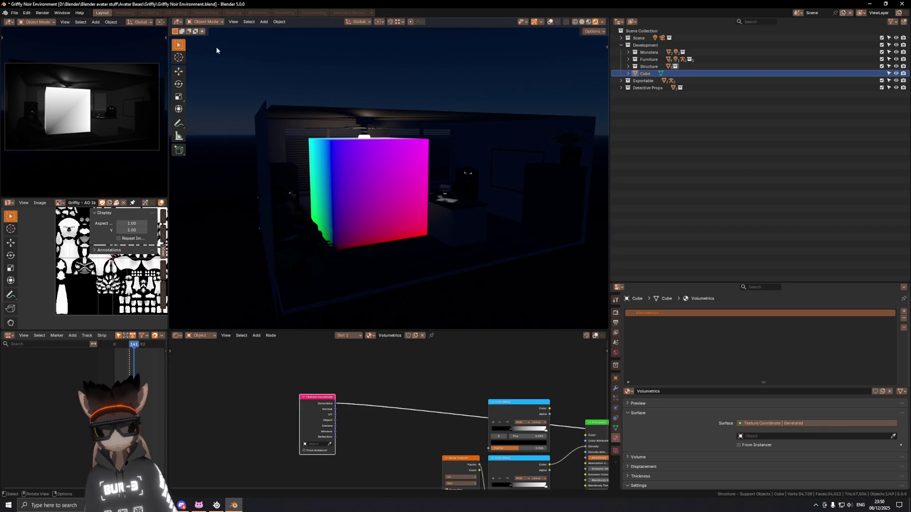
Capture a screenshot of the viewport, then bring up the add-node search listing the Separate nodes.
{"action": "key", "text": "super+shift+s"}
{"action": "left_click_drag", "start_coordinate": [219, 58], "coordinate": [600, 318]}
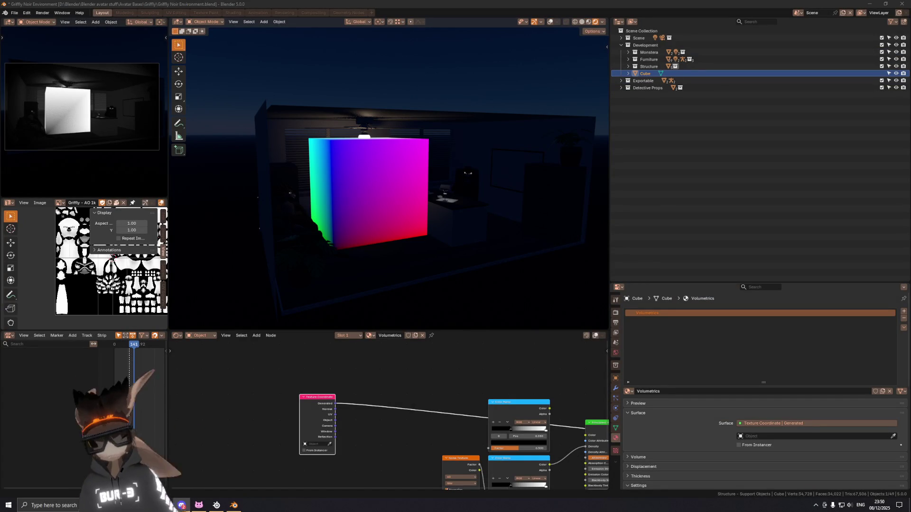
{"action": "mouse_move", "coordinate": [431, 156]}
{"action": "middle_mouse_down"}
{"action": "mouse_move", "coordinate": [452, 145]}
{"action": "mouse_move", "coordinate": [427, 153]}
{"action": "middle_mouse_up"}
{"action": "key", "text": "shift+a"}
{"action": "left_click", "coordinate": [383, 356]}
{"action": "type", "text": "sepa"}
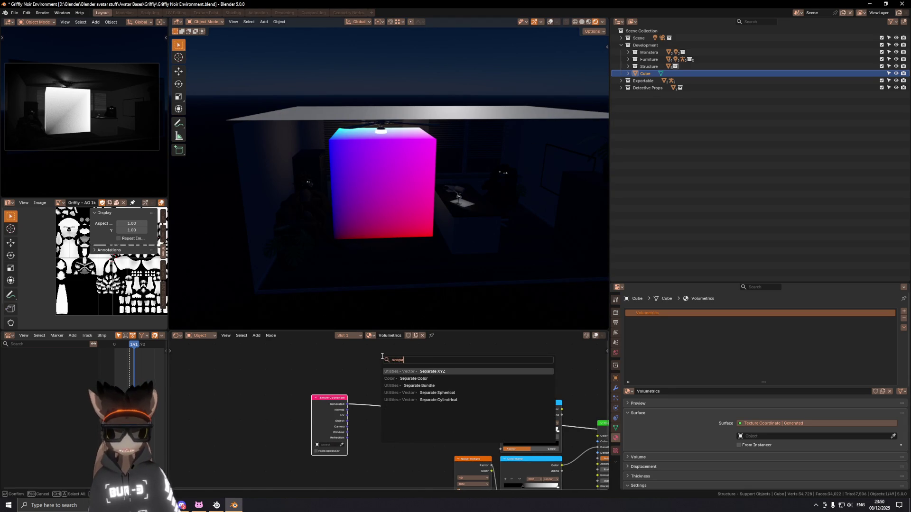
Drop a Separate XYZ node onto the Texture Coordinate link and shift the coordinate nodes left.
{"action": "key", "text": "Return"}
{"action": "left_click", "coordinate": [382, 377]}
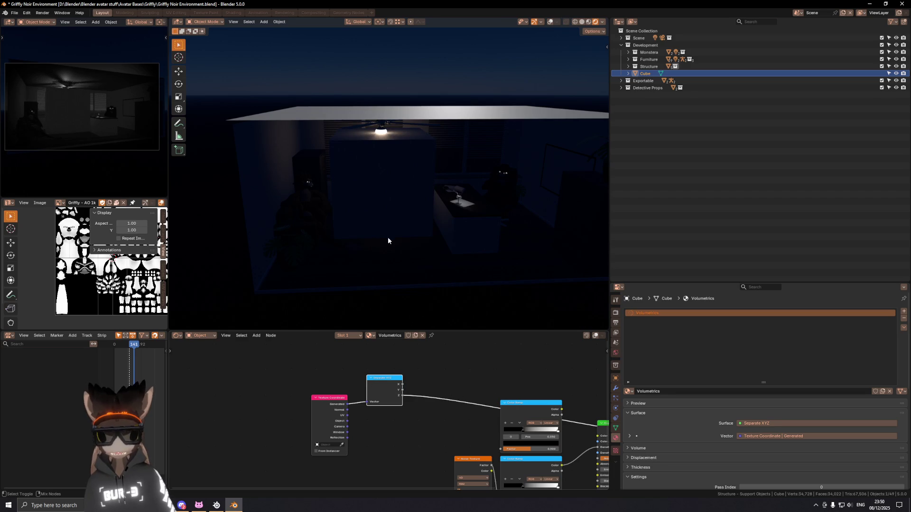
{"action": "middle_click_drag", "start_coordinate": [384, 244], "coordinate": [388, 223]}
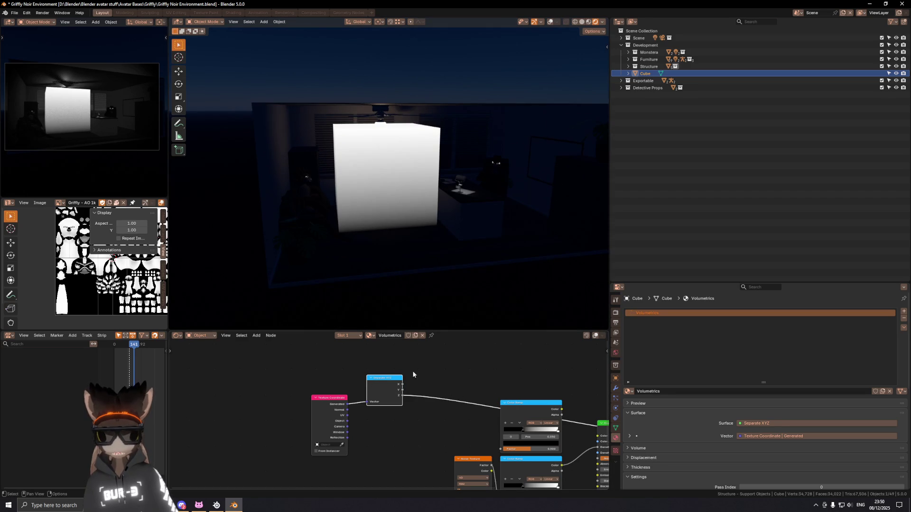
{"action": "left_click_drag", "start_coordinate": [381, 382], "coordinate": [373, 403]}
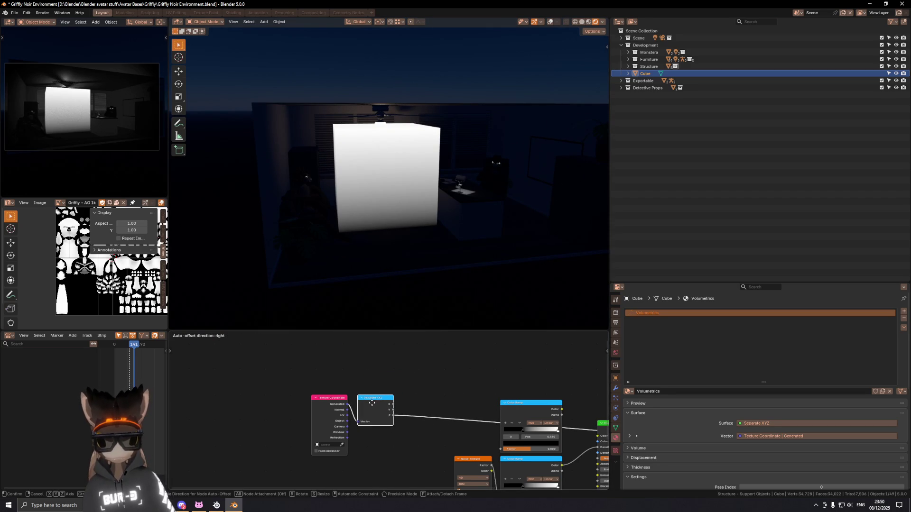
{"action": "left_click", "coordinate": [372, 402]}
{"action": "mouse_move", "coordinate": [308, 372]}
{"action": "left_mouse_down"}
{"action": "mouse_move", "coordinate": [410, 431]}
{"action": "mouse_move", "coordinate": [310, 420]}
{"action": "left_mouse_up"}
Abandon a node search and duplicate the Color Ramp instead.
{"action": "key", "text": "shift+a"}
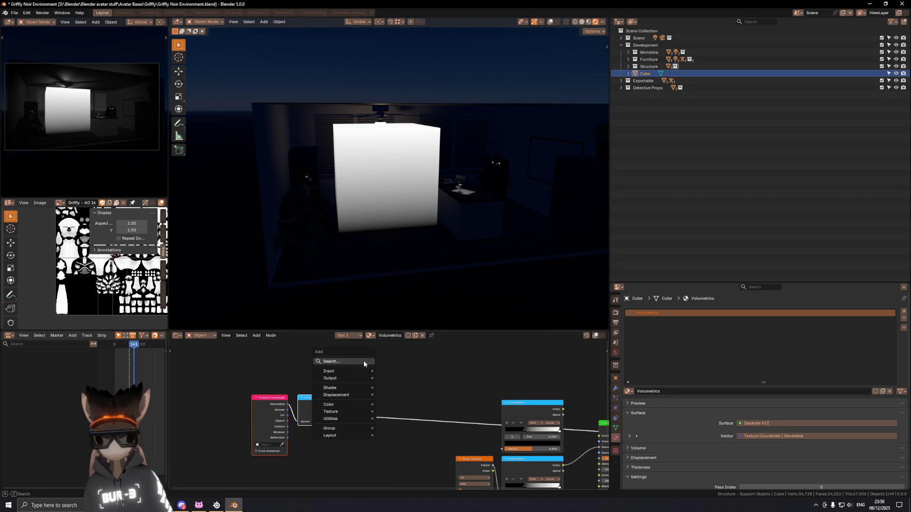
{"action": "left_click", "coordinate": [364, 362]}
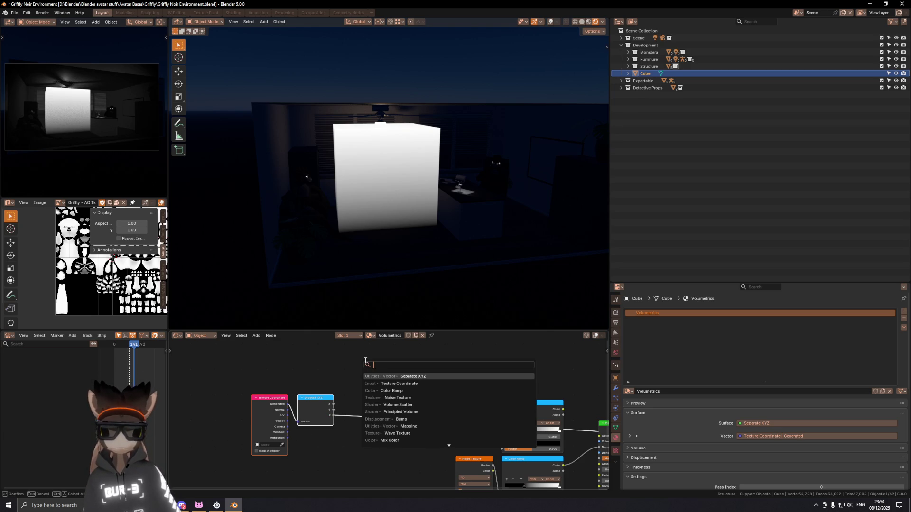
{"action": "key", "text": "Escape"}
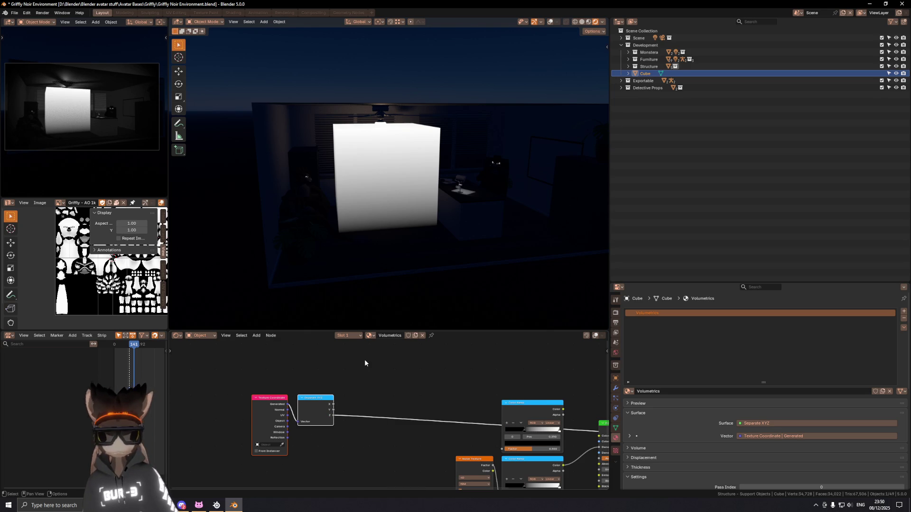
{"action": "key", "text": "shift+d"}
Insert the duplicate ramp after Separate XYZ and set its stops near 0.905 and 0.295 for a soft vertical falloff.
{"action": "left_click", "coordinate": [354, 390]}
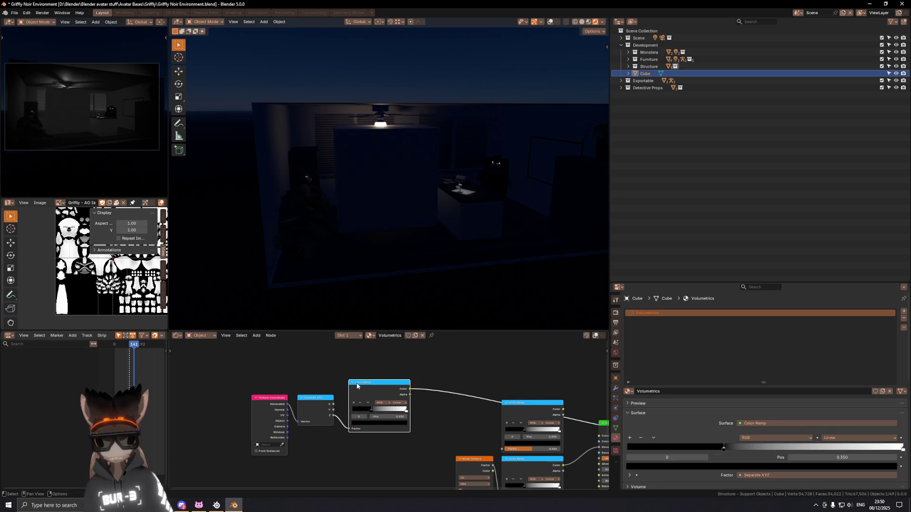
{"action": "scroll", "coordinate": [357, 394], "scroll_direction": "up", "scroll_amount": 1}
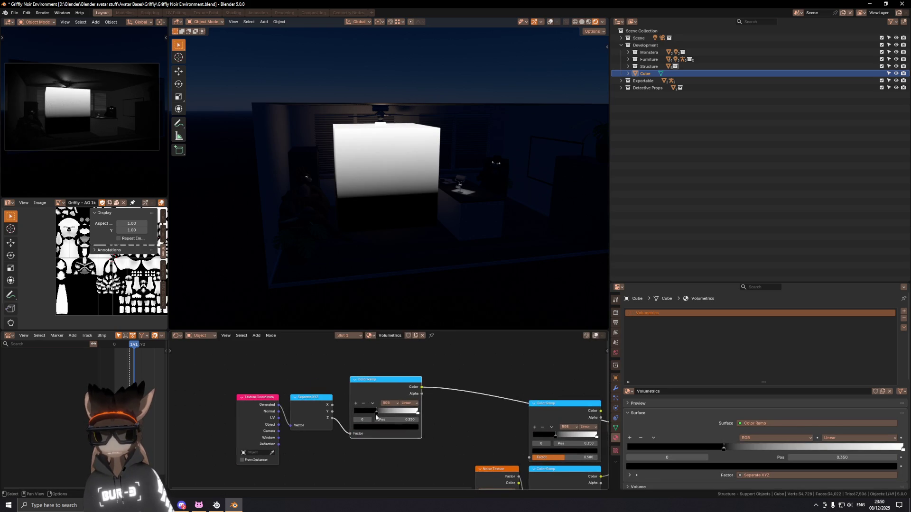
{"action": "mouse_move", "coordinate": [379, 413]}
{"action": "left_mouse_down"}
{"action": "mouse_move", "coordinate": [418, 418]}
{"action": "mouse_move", "coordinate": [357, 414]}
{"action": "left_mouse_up"}
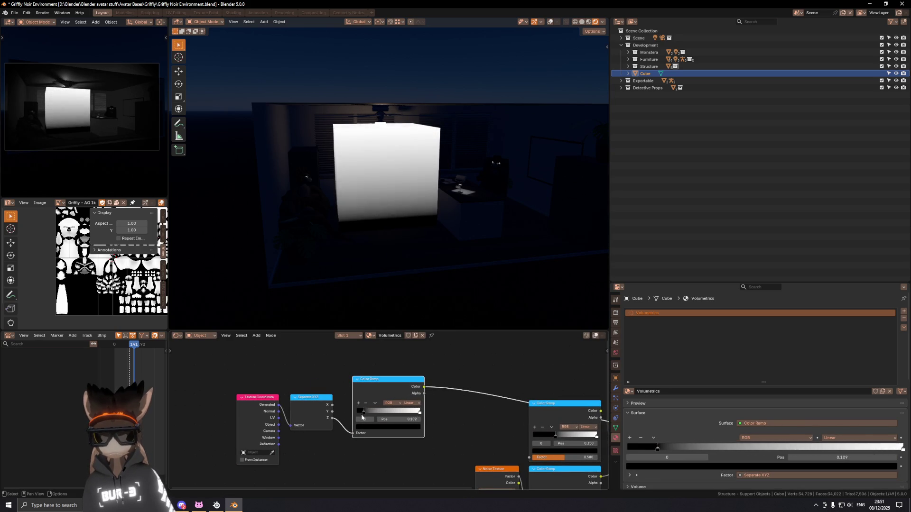
{"action": "scroll", "coordinate": [375, 188], "scroll_direction": "up", "scroll_amount": 2}
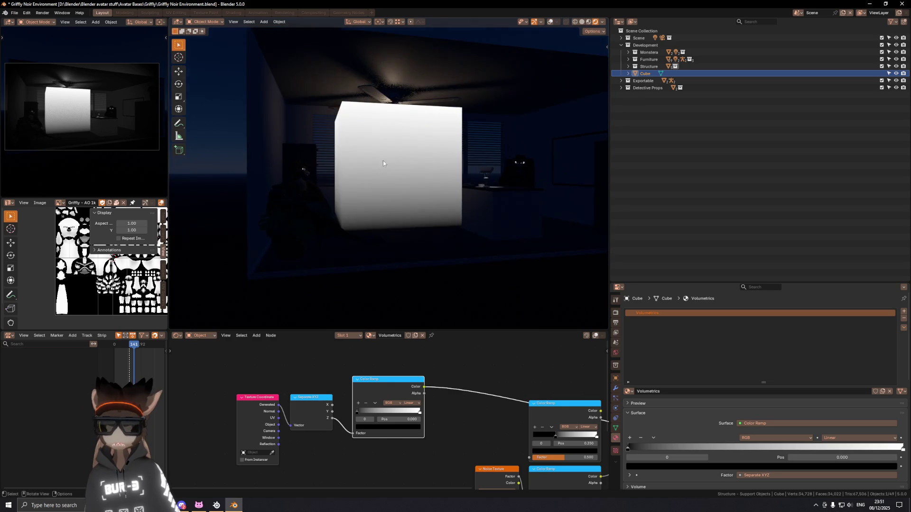
{"action": "middle_click_drag", "start_coordinate": [482, 151], "coordinate": [450, 155]}
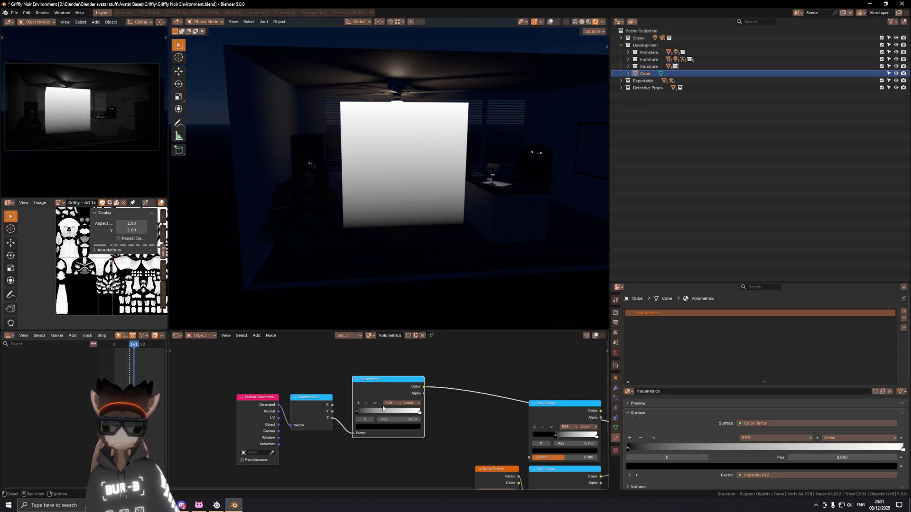
{"action": "left_click_drag", "start_coordinate": [358, 413], "coordinate": [419, 411]}
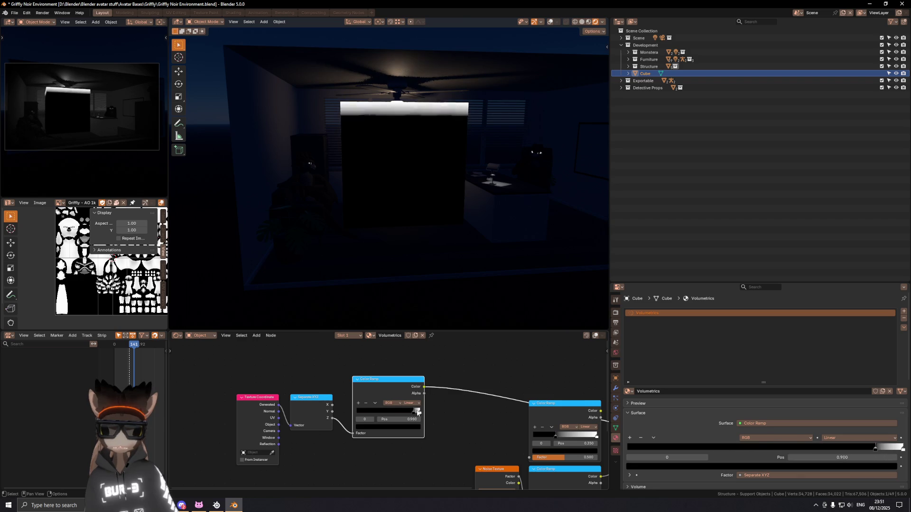
{"action": "left_click_drag", "start_coordinate": [420, 411], "coordinate": [314, 404]}
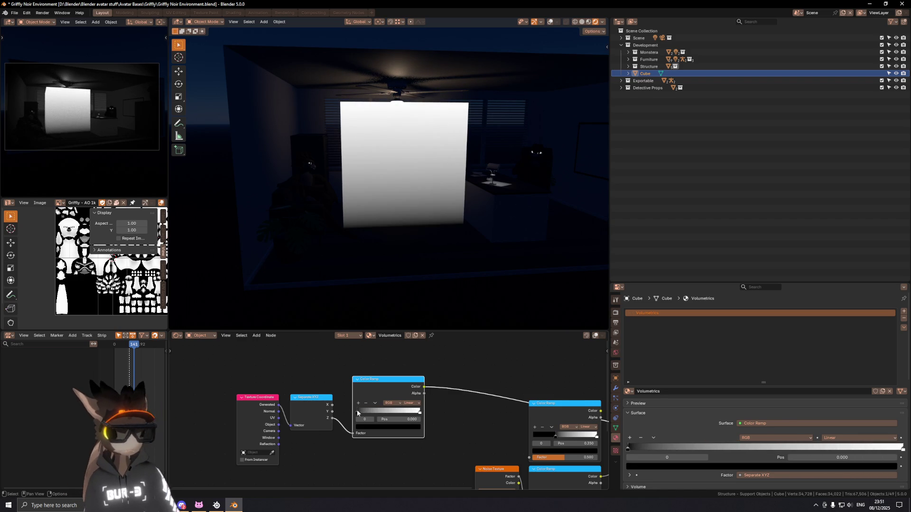
{"action": "mouse_move", "coordinate": [358, 413]}
{"action": "left_mouse_down"}
{"action": "mouse_move", "coordinate": [401, 412]}
{"action": "mouse_move", "coordinate": [305, 413]}
{"action": "left_mouse_up"}
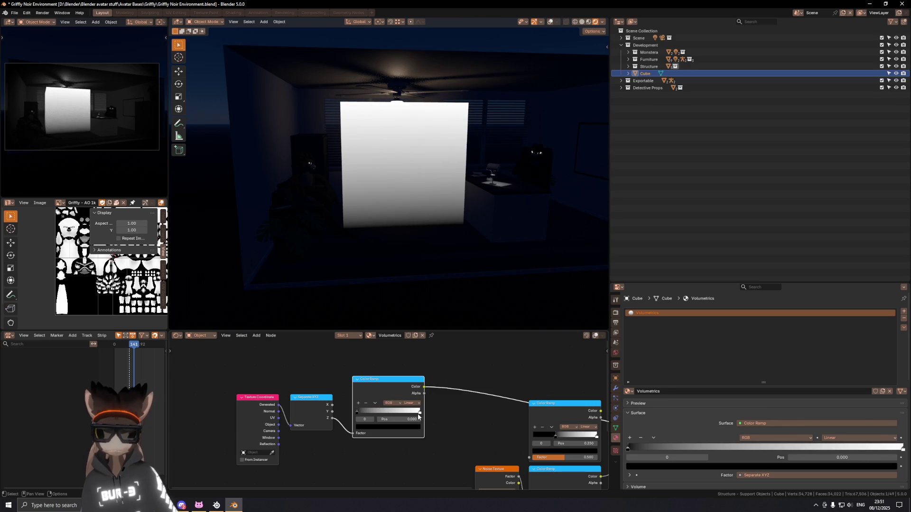
{"action": "mouse_move", "coordinate": [420, 414]}
{"action": "left_mouse_down"}
{"action": "mouse_move", "coordinate": [370, 412]}
{"action": "mouse_move", "coordinate": [421, 413]}
{"action": "left_mouse_up"}
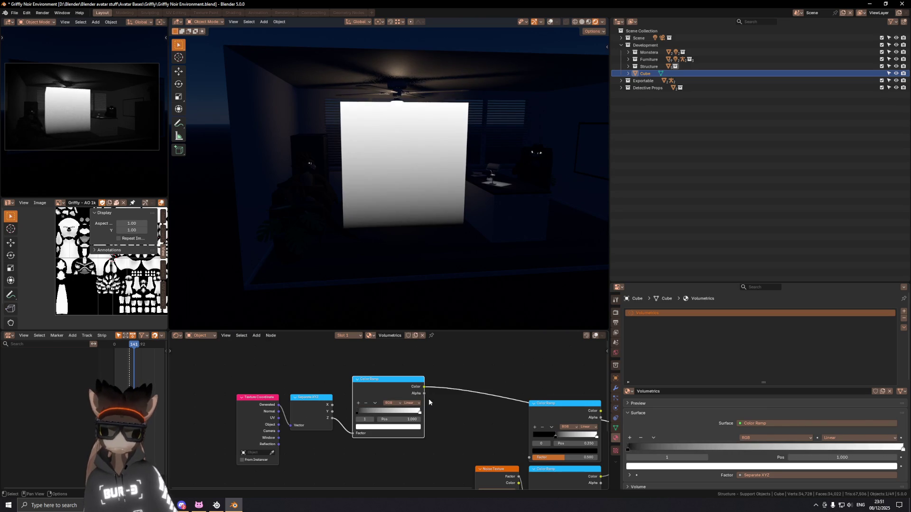
{"action": "middle_click_drag", "start_coordinate": [414, 224], "coordinate": [368, 246]}
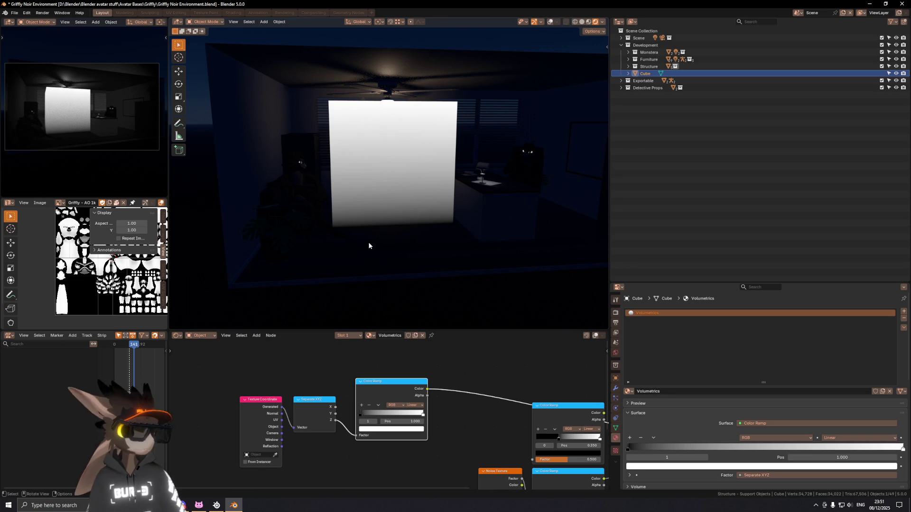
{"action": "middle_click_drag", "start_coordinate": [390, 210], "coordinate": [402, 213]}
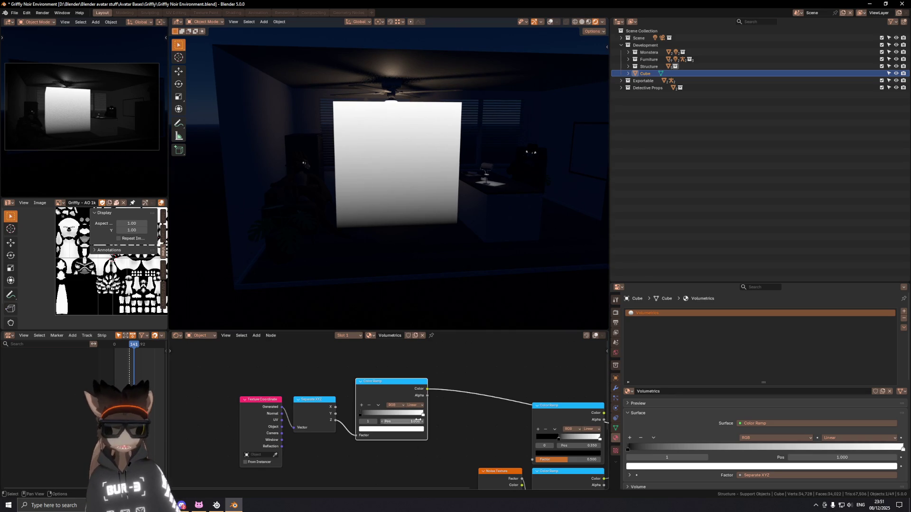
{"action": "scroll", "coordinate": [396, 391], "scroll_direction": "down", "scroll_amount": 4}
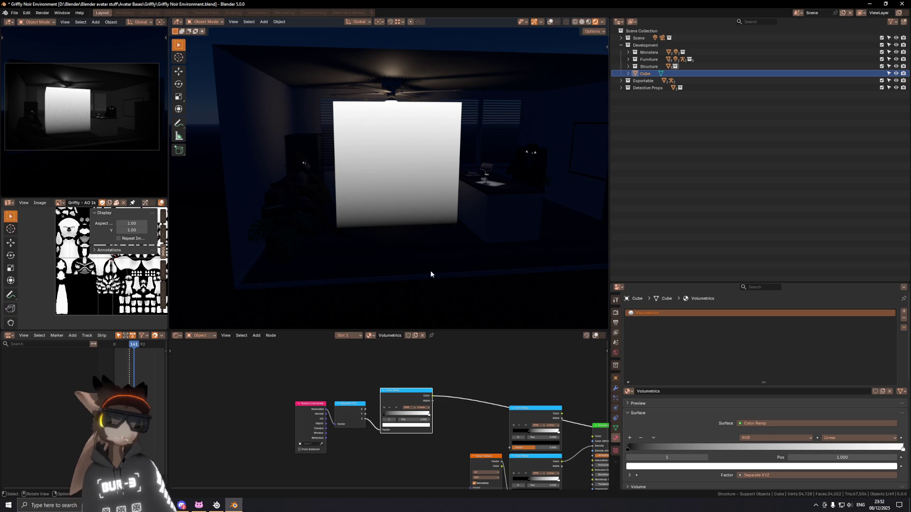
Reposition the gradient ramp, apply Flip Color Ramp, and check the room through the scene camera.
{"action": "left_click_drag", "start_coordinate": [402, 393], "coordinate": [396, 405]}
{"action": "left_click", "coordinate": [395, 404]}
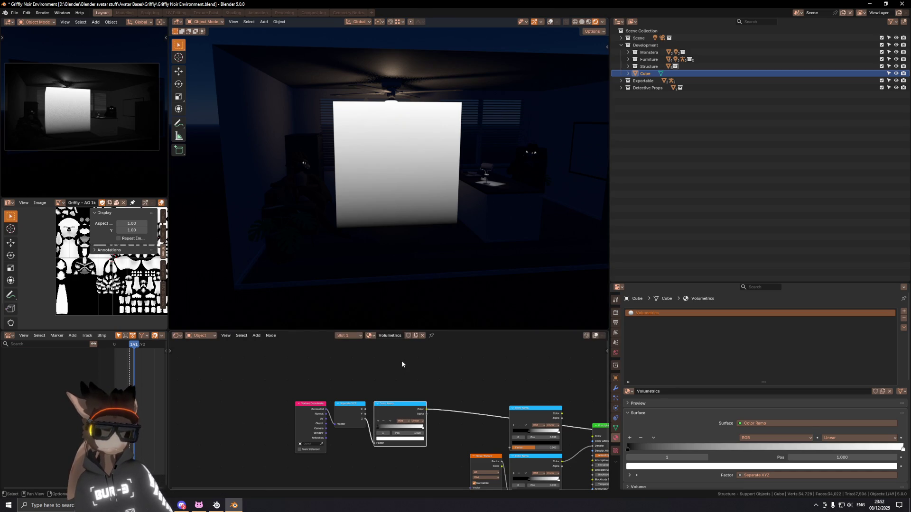
{"action": "middle_click_drag", "start_coordinate": [375, 418], "coordinate": [389, 412]}
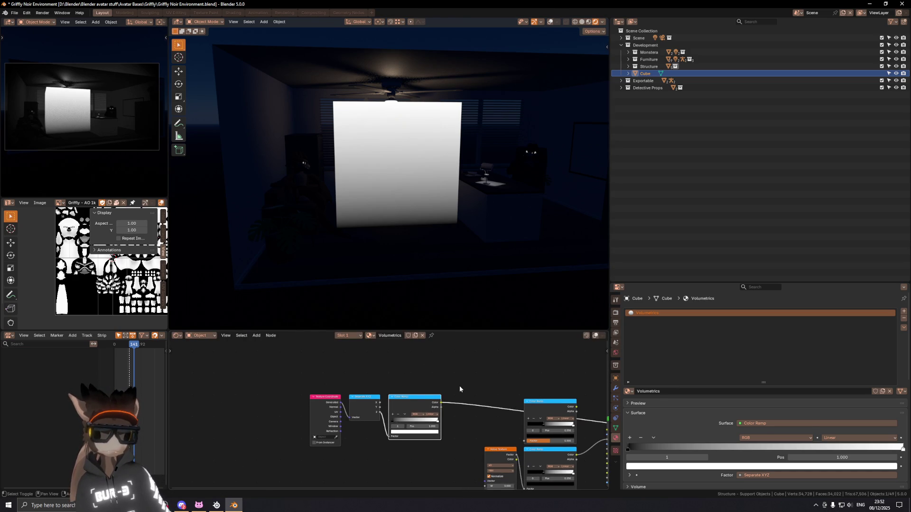
{"action": "middle_click_drag", "start_coordinate": [461, 390], "coordinate": [450, 378]}
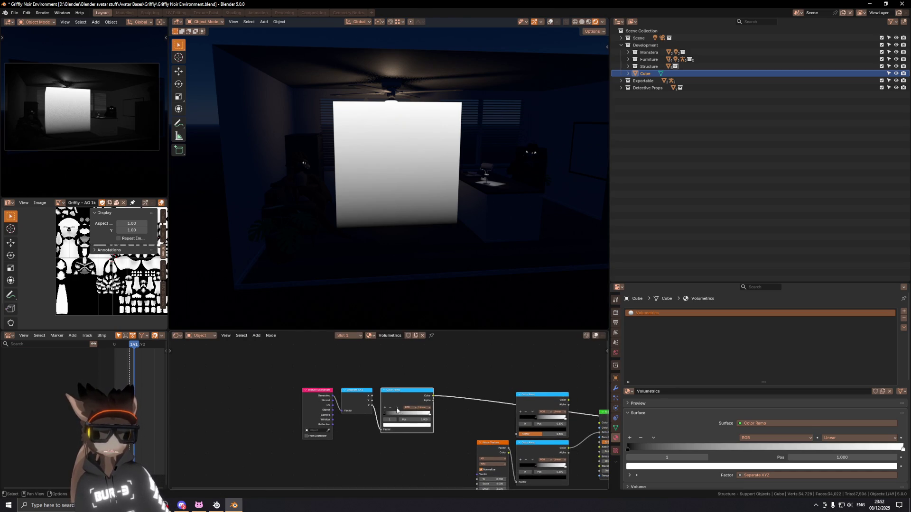
{"action": "left_click", "coordinate": [396, 410]}
{"action": "left_click", "coordinate": [405, 413]}
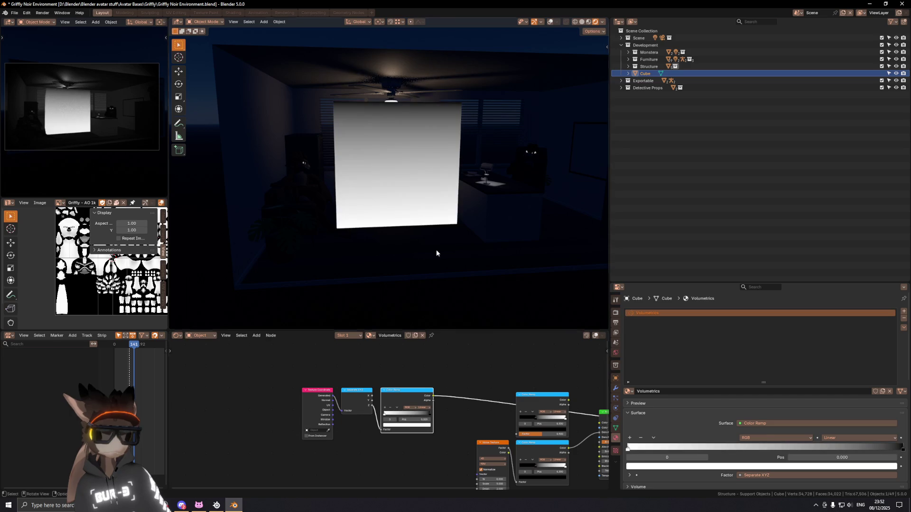
{"action": "middle_click_drag", "start_coordinate": [436, 250], "coordinate": [429, 195]}
{"action": "key", "text": "KP_0"}
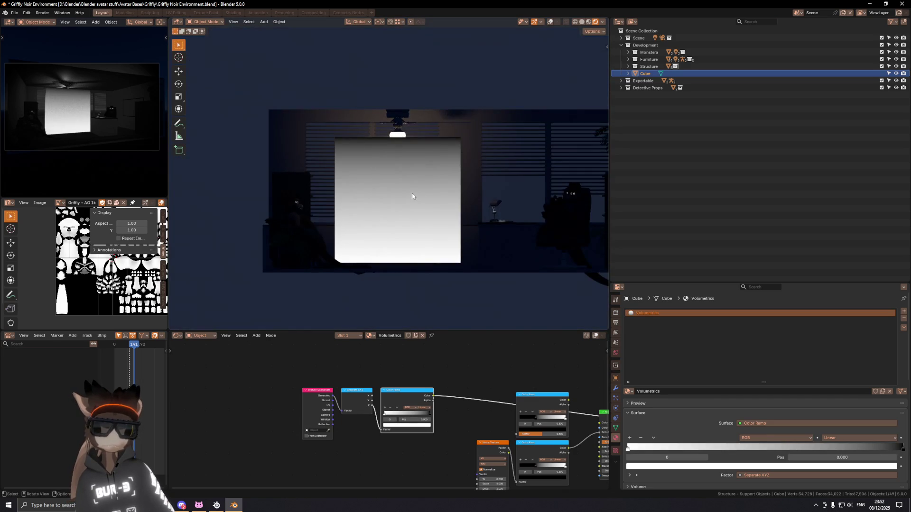
{"action": "scroll", "coordinate": [421, 194], "scroll_direction": "down", "scroll_amount": 1}
{"action": "scroll", "coordinate": [451, 196], "scroll_direction": "down", "scroll_amount": 1}
{"action": "scroll", "coordinate": [439, 211], "scroll_direction": "right", "scroll_amount": 2}
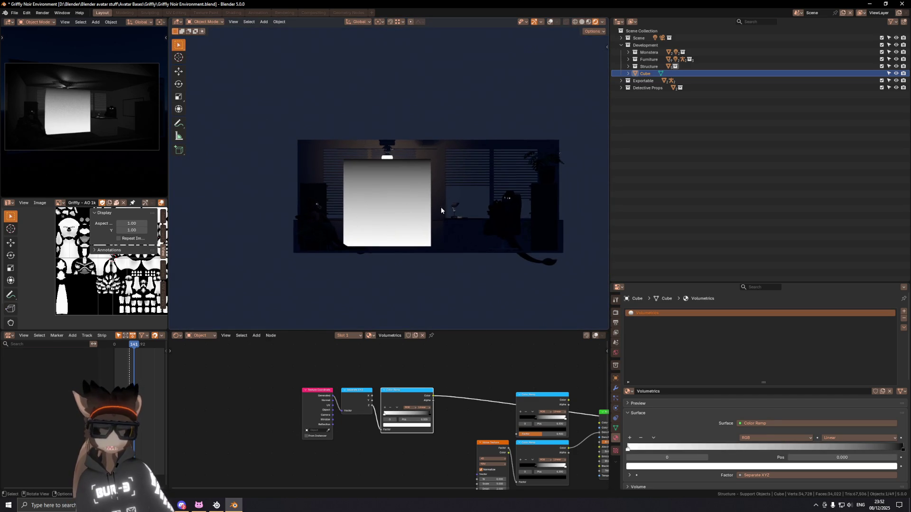
{"action": "scroll", "coordinate": [448, 482], "scroll_direction": "down", "scroll_amount": 2}
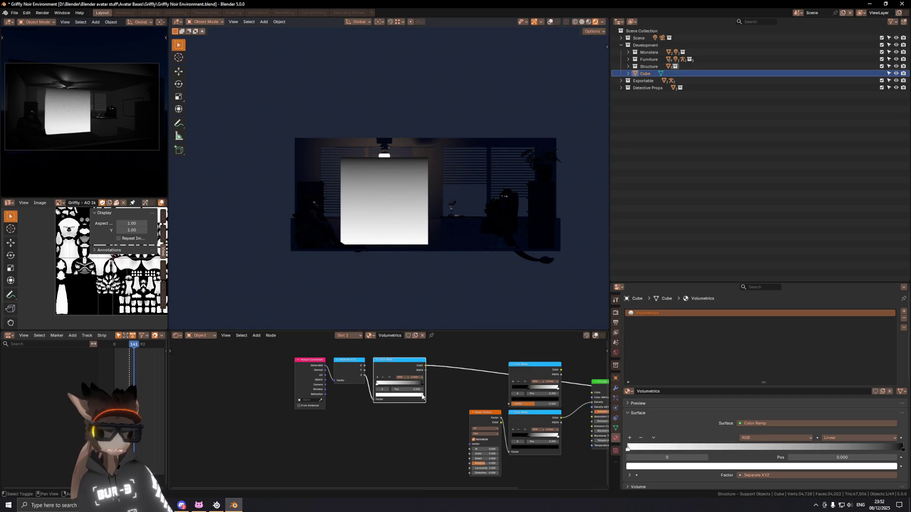
{"action": "scroll", "coordinate": [423, 397], "scroll_direction": "right", "scroll_amount": 2}
{"action": "scroll", "coordinate": [441, 385], "scroll_direction": "right", "scroll_amount": 2}
Add a Math node from the node search and place it before the Principled Volume.
{"action": "key", "text": "shift+a"}
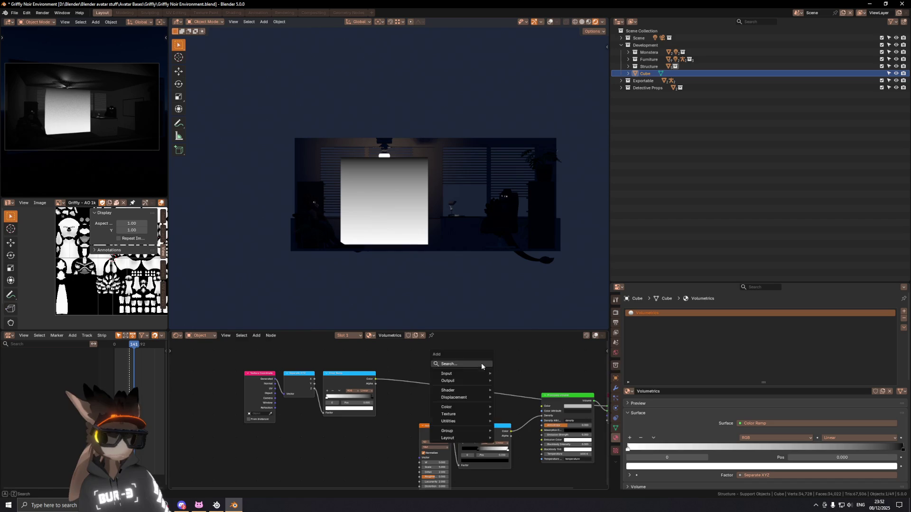
{"action": "type", "text": "noise"}
{"action": "key", "text": "Escape"}
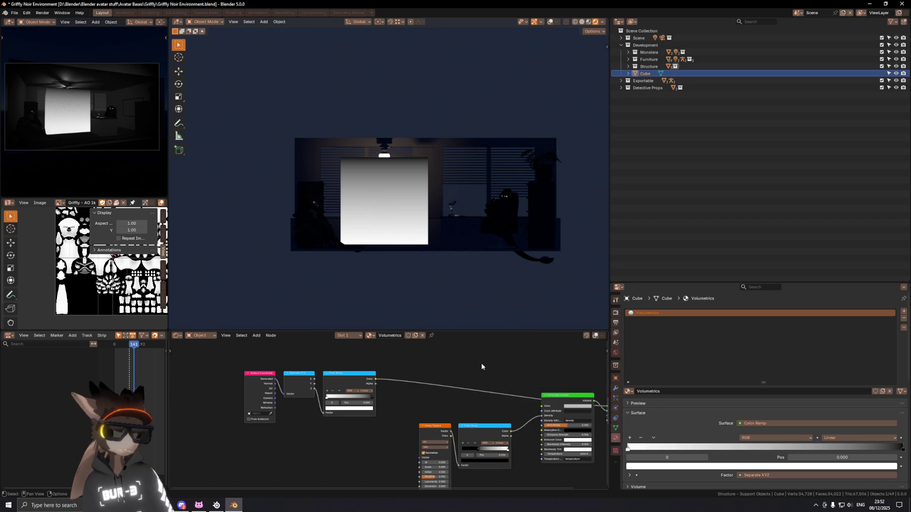
{"action": "key", "text": "F3"}
{"action": "key", "text": "Escape"}
{"action": "key", "text": "F3"}
{"action": "type", "text": "m"}
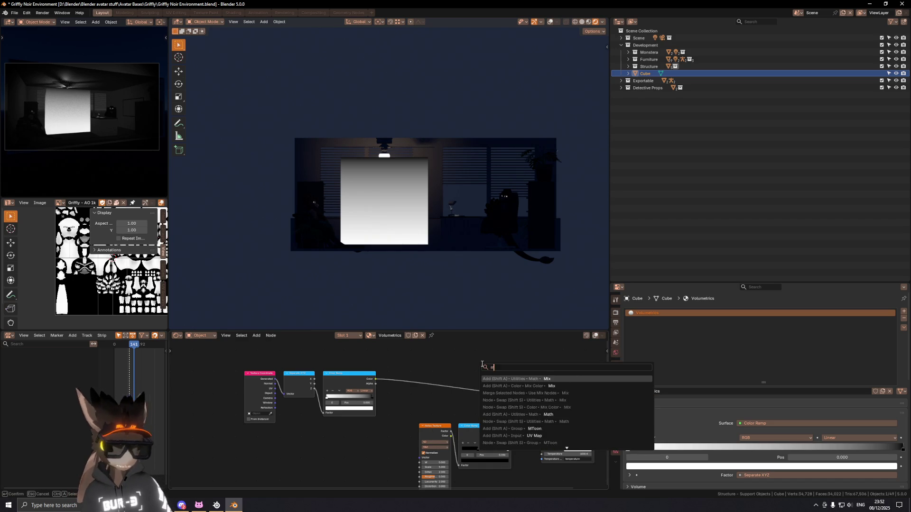
{"action": "type", "text": "ath"}
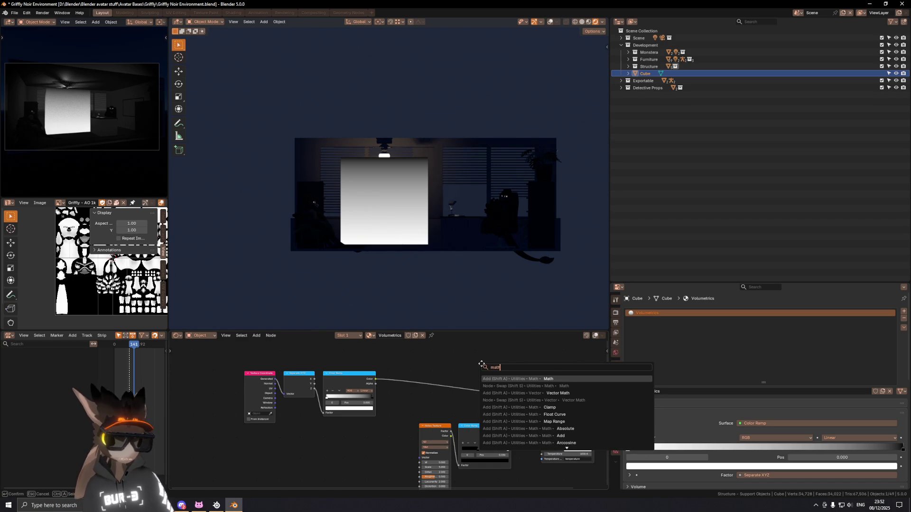
{"action": "key", "text": "Return"}
{"action": "left_click", "coordinate": [467, 378]}
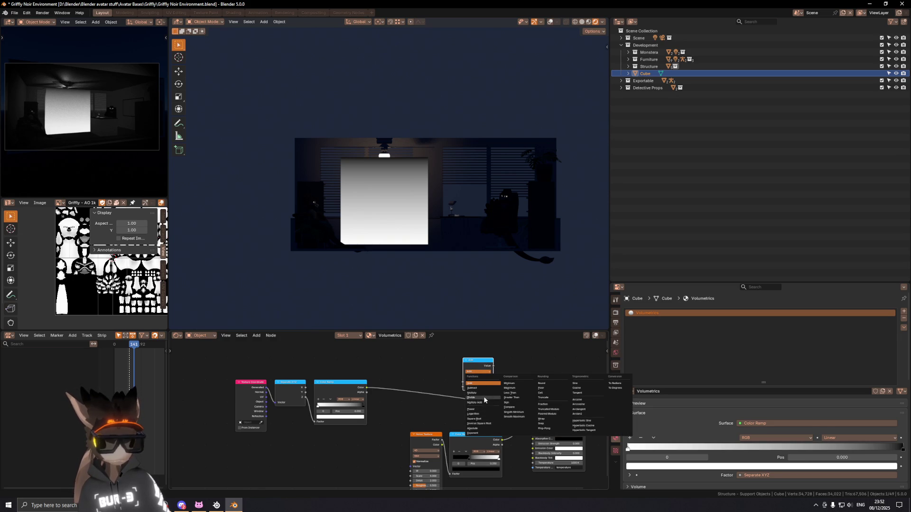
Set the Math node to Subtract and link the Color Ramp output into it.
{"action": "key", "text": "Escape"}
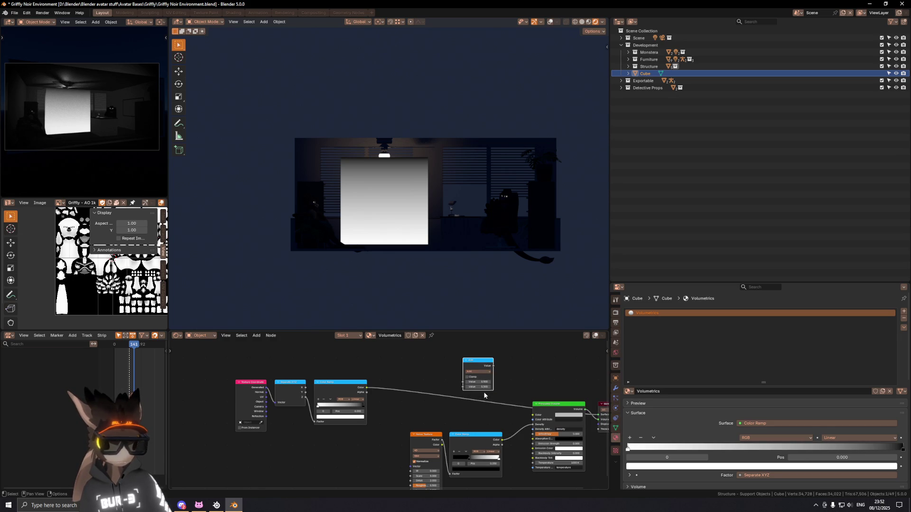
{"action": "left_click", "coordinate": [471, 373]}
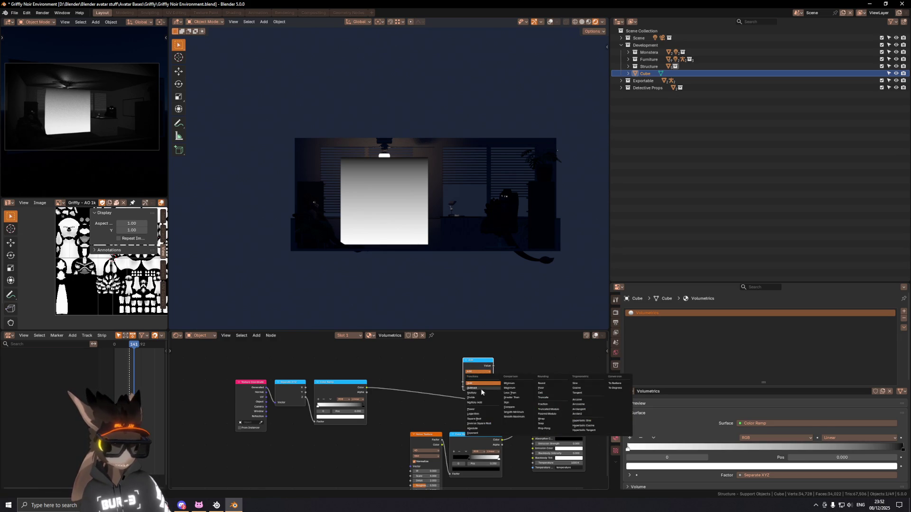
{"action": "key", "text": "Escape"}
{"action": "left_click", "coordinate": [479, 372]}
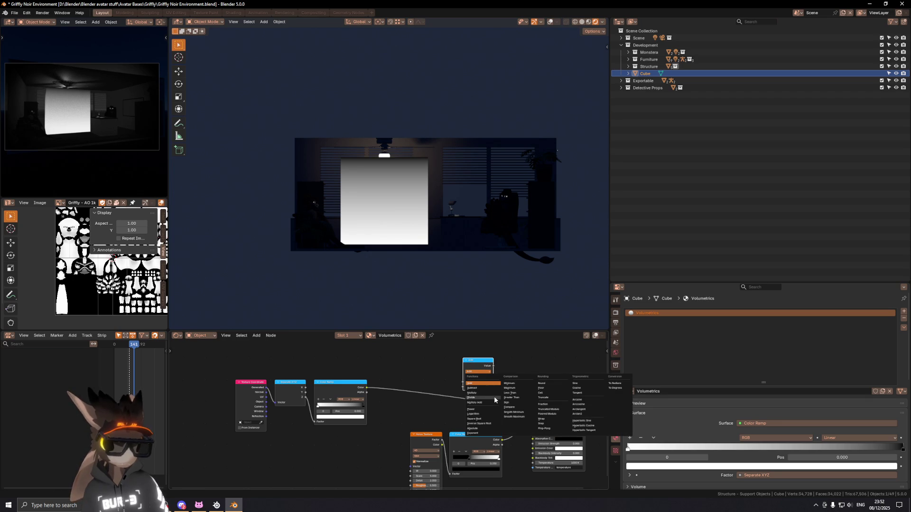
{"action": "left_click", "coordinate": [487, 389]}
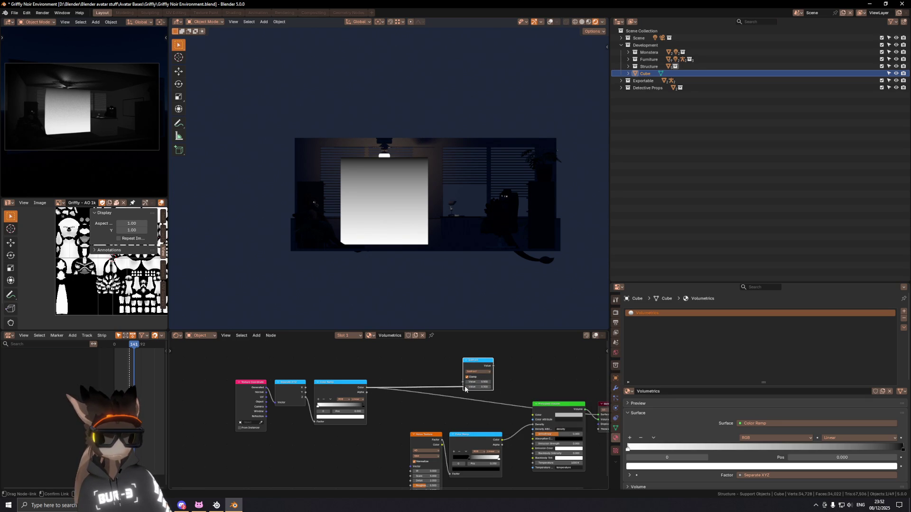
{"action": "left_click_drag", "start_coordinate": [501, 436], "coordinate": [501, 419]}
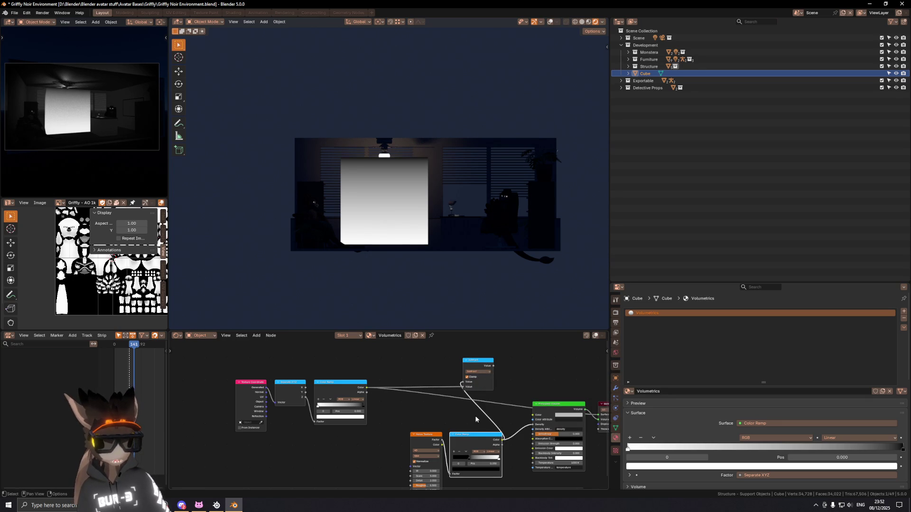
Slide the Noise Texture and ramp nodes sideways and move the Subtract node left.
{"action": "key", "text": "g"}
{"action": "key", "text": "x"}
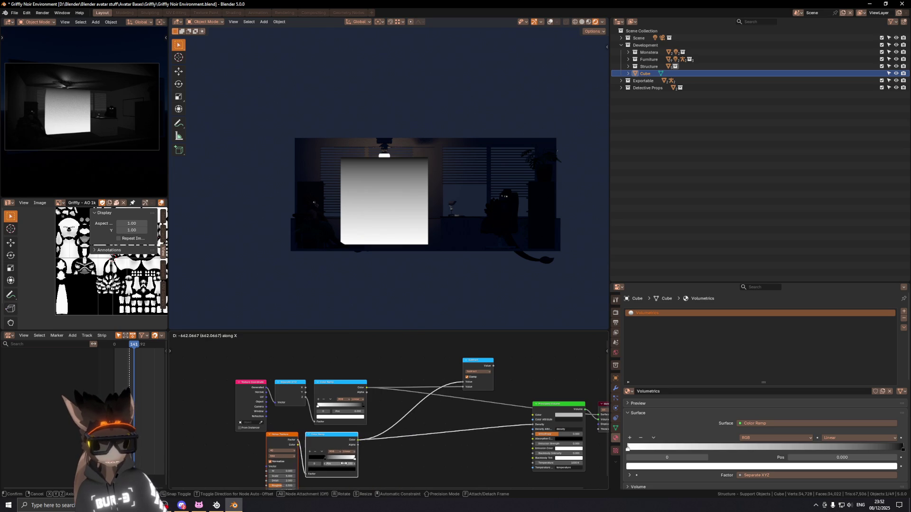
{"action": "key", "text": "Escape"}
{"action": "key", "text": "g"}
{"action": "left_click", "coordinate": [482, 385]}
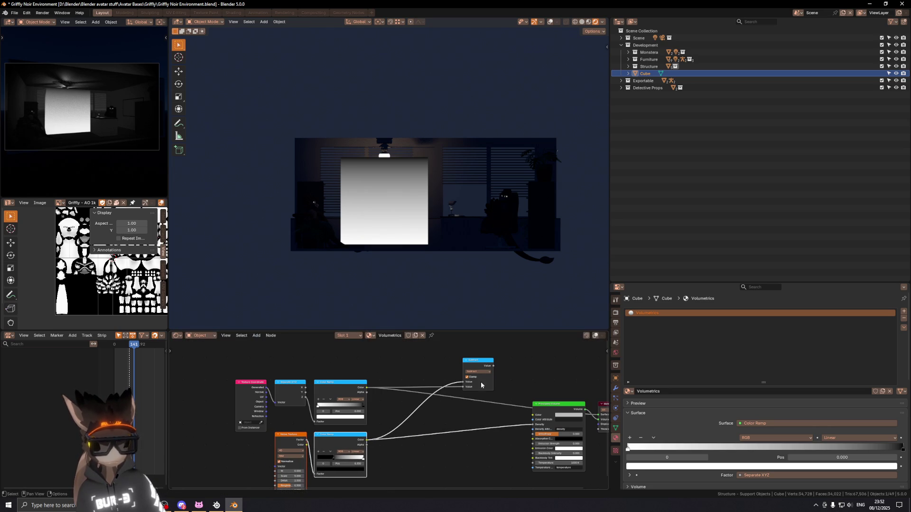
{"action": "mouse_move", "coordinate": [481, 385]}
{"action": "left_mouse_down"}
{"action": "mouse_move", "coordinate": [420, 374]}
{"action": "mouse_move", "coordinate": [537, 419]}
{"action": "left_mouse_up"}
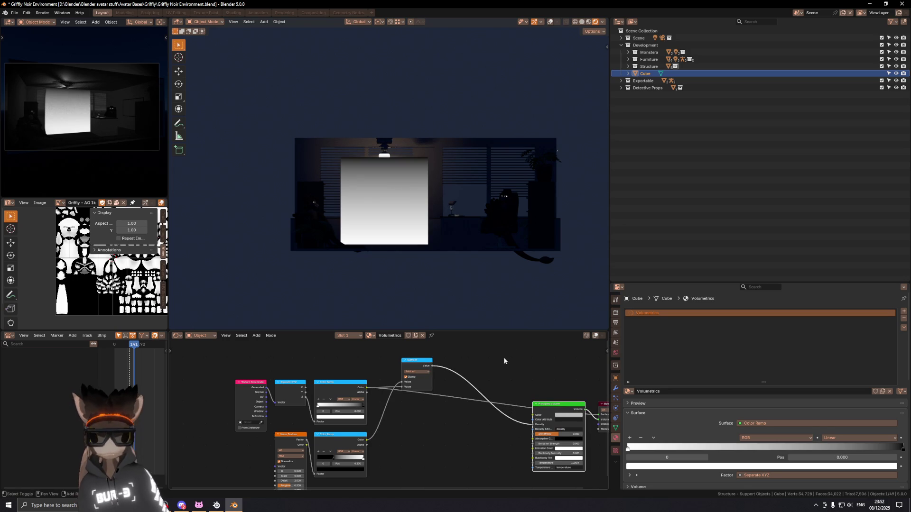
Cut the Color Ramp's link to the Material Output Surface socket, then orbit into the room with overlays on.
{"action": "middle_click_drag", "start_coordinate": [503, 364], "coordinate": [488, 356]}
{"action": "middle_click_drag", "start_coordinate": [581, 384], "coordinate": [494, 369]}
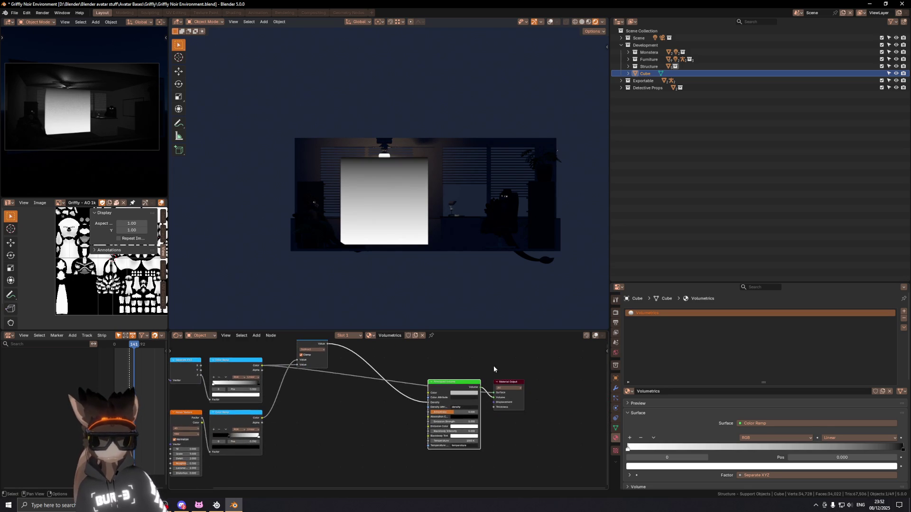
{"action": "left_click_drag", "start_coordinate": [493, 392], "coordinate": [490, 404]}
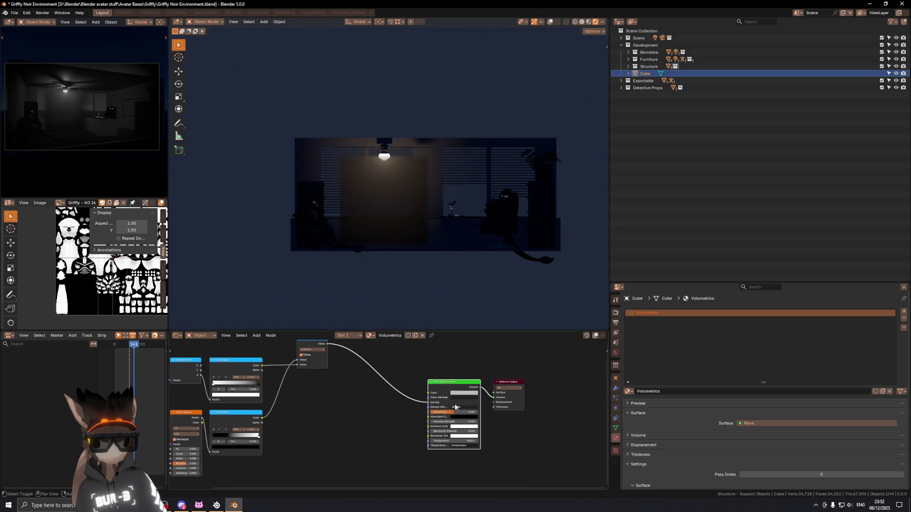
{"action": "mouse_move", "coordinate": [410, 220]}
{"action": "middle_mouse_down"}
{"action": "mouse_move", "coordinate": [402, 236]}
{"action": "mouse_move", "coordinate": [380, 233]}
{"action": "mouse_move", "coordinate": [388, 201]}
{"action": "middle_mouse_up"}
{"action": "key", "text": "shift+alt+z"}
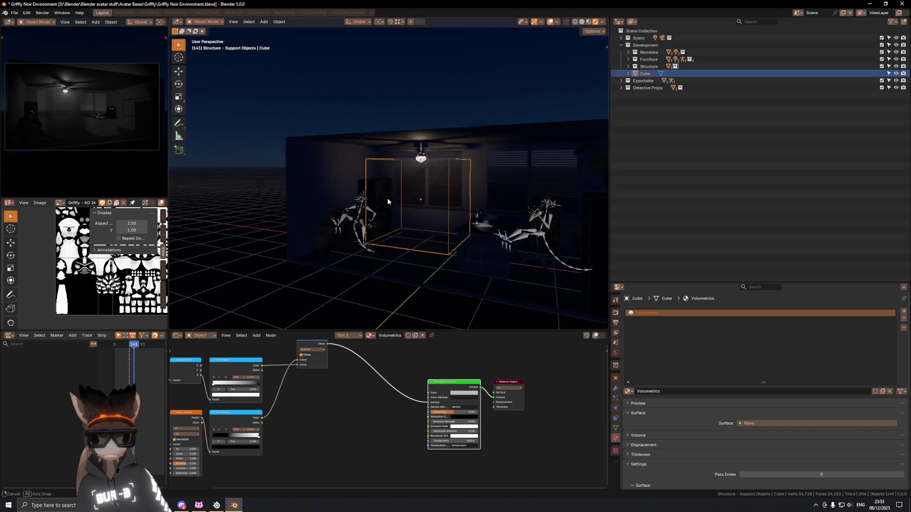
In Edit Mode, raise the cube's top face along Z to the ceiling using vertex snapping.
{"action": "key", "text": "KP_1"}
{"action": "middle_click_drag", "start_coordinate": [380, 192], "coordinate": [436, 163], "text": "ctrl"}
{"action": "key", "text": "Tab"}
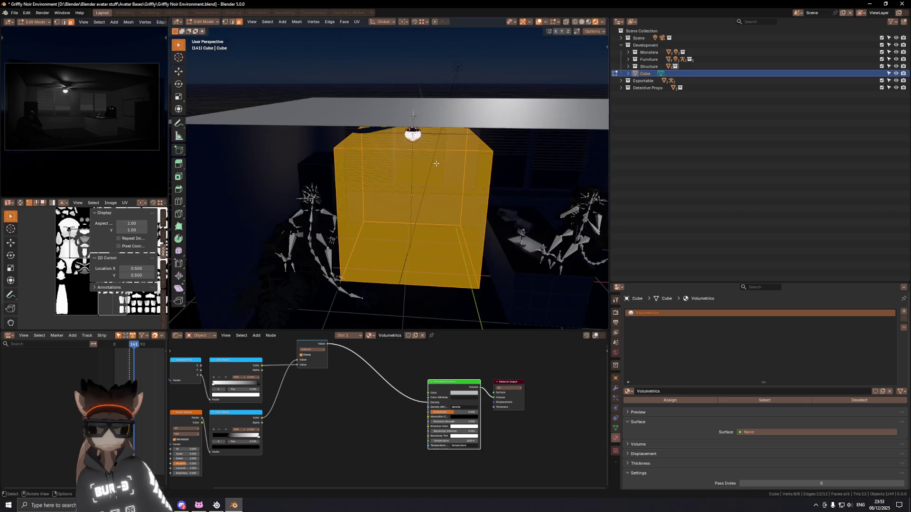
{"action": "left_click", "coordinate": [439, 141]}
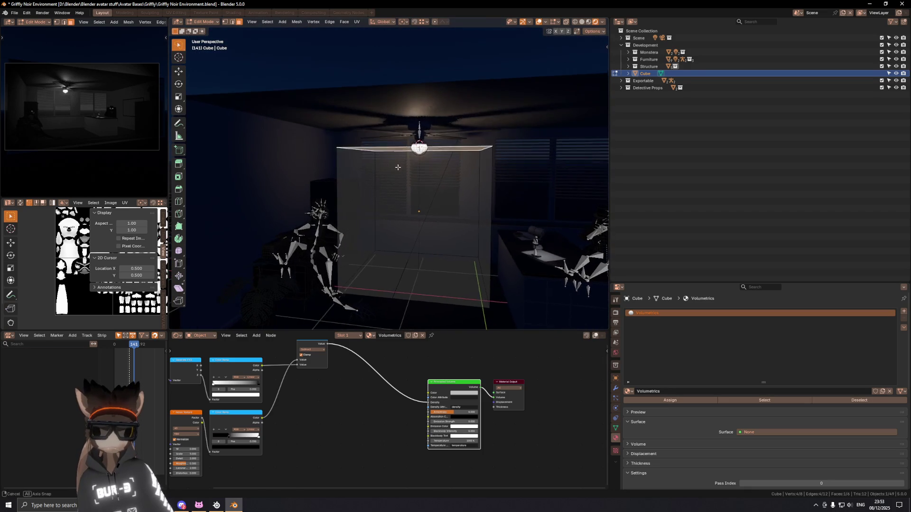
{"action": "key", "text": "g"}
{"action": "key", "text": "z"}
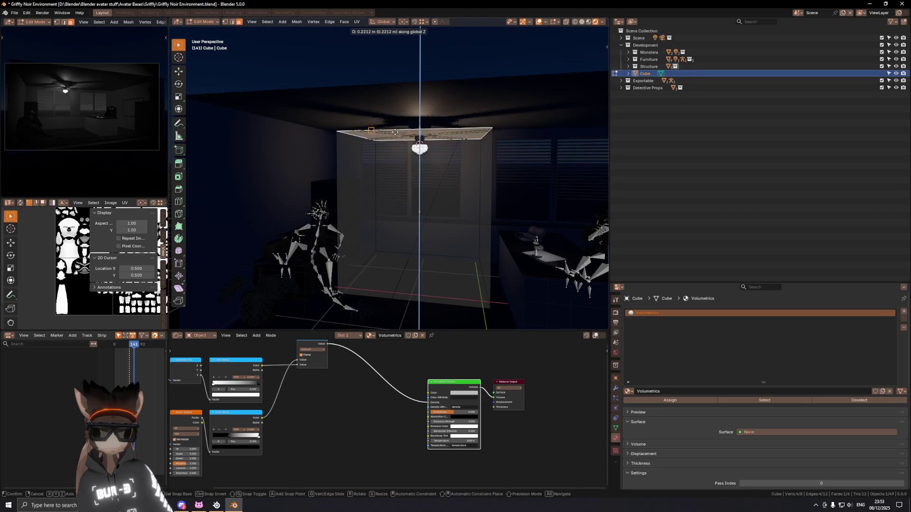
{"action": "key", "text": "Escape"}
{"action": "left_click", "coordinate": [423, 25]}
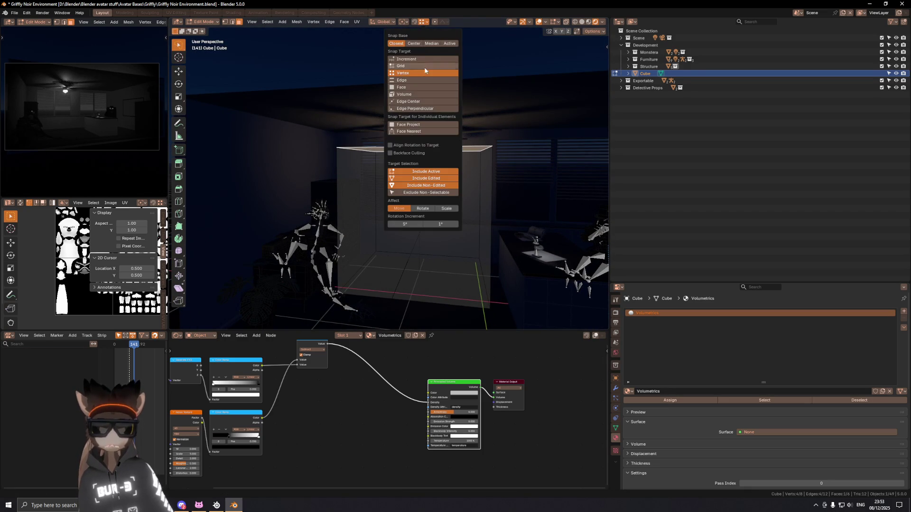
{"action": "left_click", "coordinate": [423, 86]}
{"action": "key", "text": "g"}
{"action": "key", "text": "z"}
{"action": "left_click", "coordinate": [391, 105]}
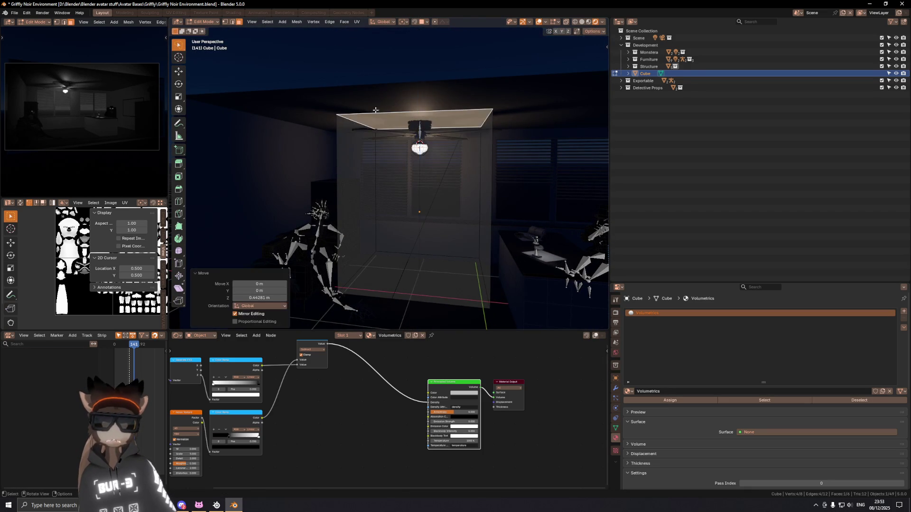
Push the cube's left side face out along Y and X until it sits against the room's wall.
{"action": "mouse_move", "coordinate": [391, 105]}
{"action": "middle_mouse_down"}
{"action": "mouse_move", "coordinate": [386, 169]}
{"action": "mouse_move", "coordinate": [352, 155]}
{"action": "middle_mouse_up"}
{"action": "left_click", "coordinate": [385, 169]}
{"action": "key", "text": "g"}
{"action": "key", "text": "y"}
{"action": "left_click", "coordinate": [349, 152]}
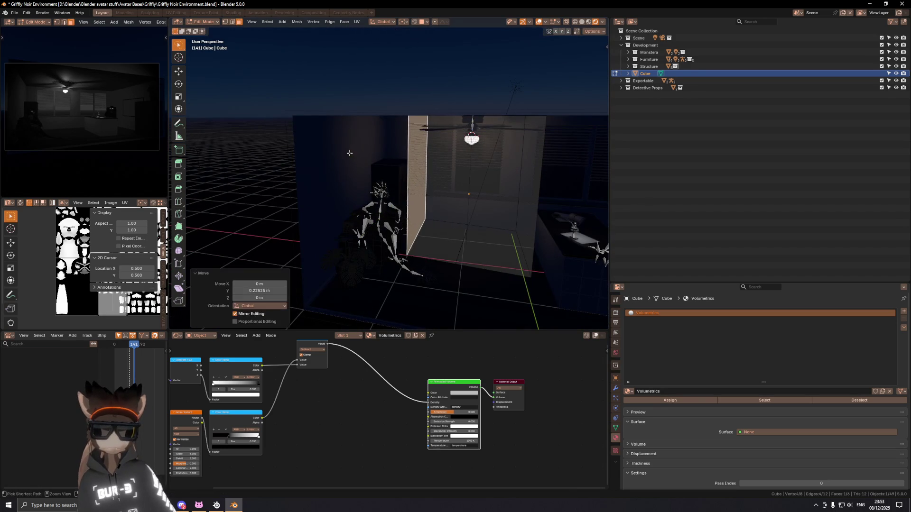
{"action": "key", "text": "g"}
{"action": "key", "text": "x"}
{"action": "left_click", "coordinate": [507, 305]}
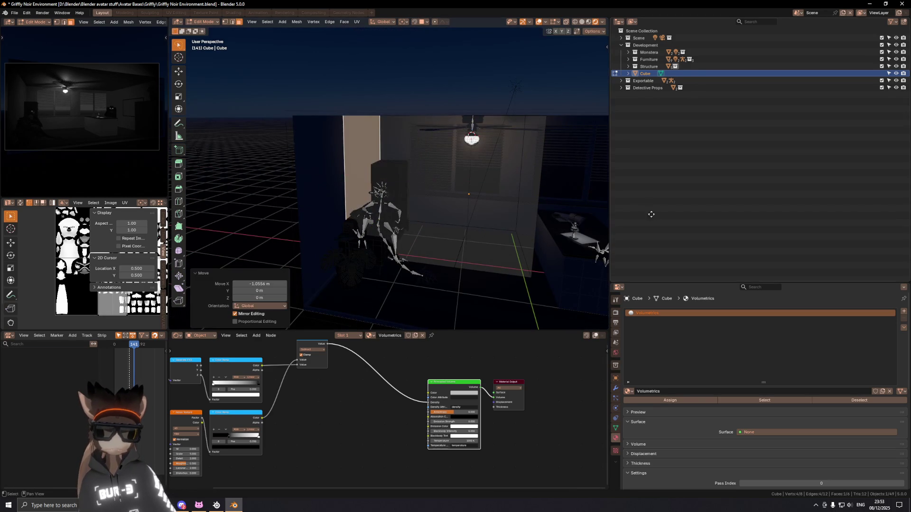
{"action": "middle_click_drag", "start_coordinate": [507, 305], "coordinate": [505, 164]}
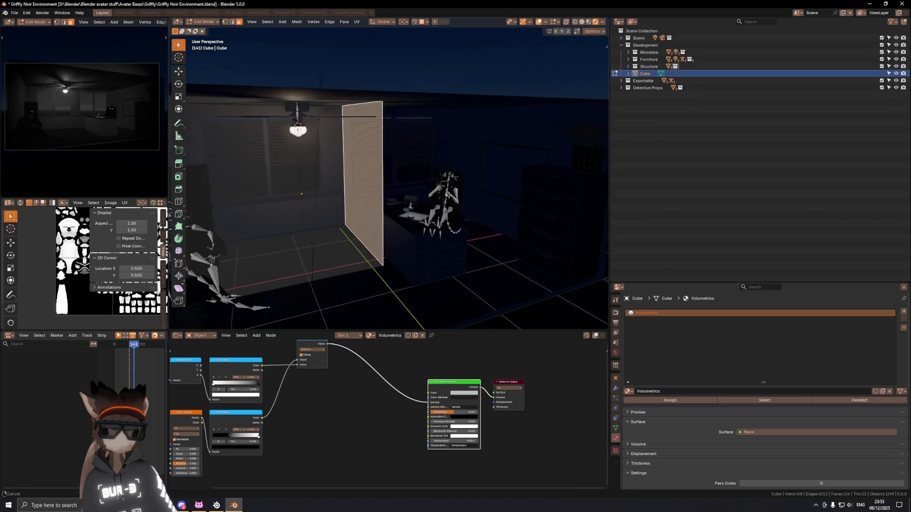
{"action": "key", "text": "g"}
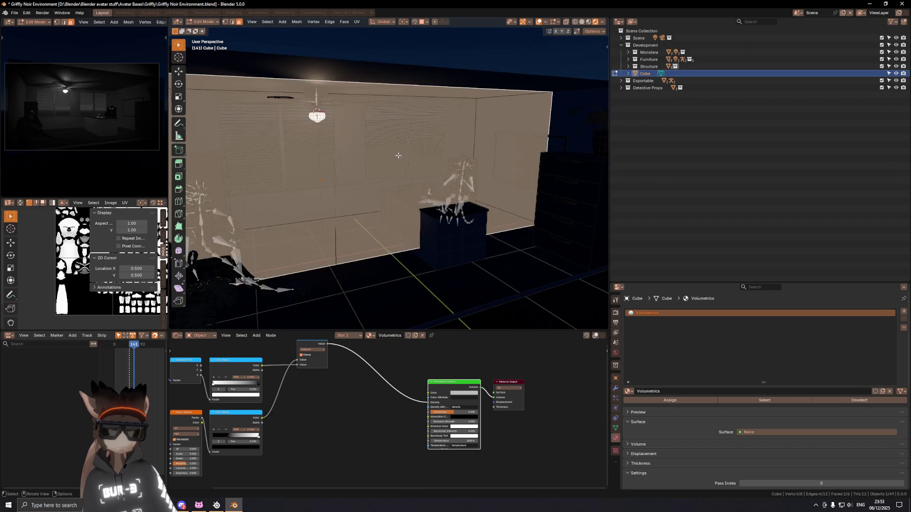
{"action": "left_click", "coordinate": [445, 161]}
With vertex snapping, push the remaining faces out along Y to the blinds wall.
{"action": "middle_click_drag", "start_coordinate": [445, 162], "coordinate": [427, 107]}
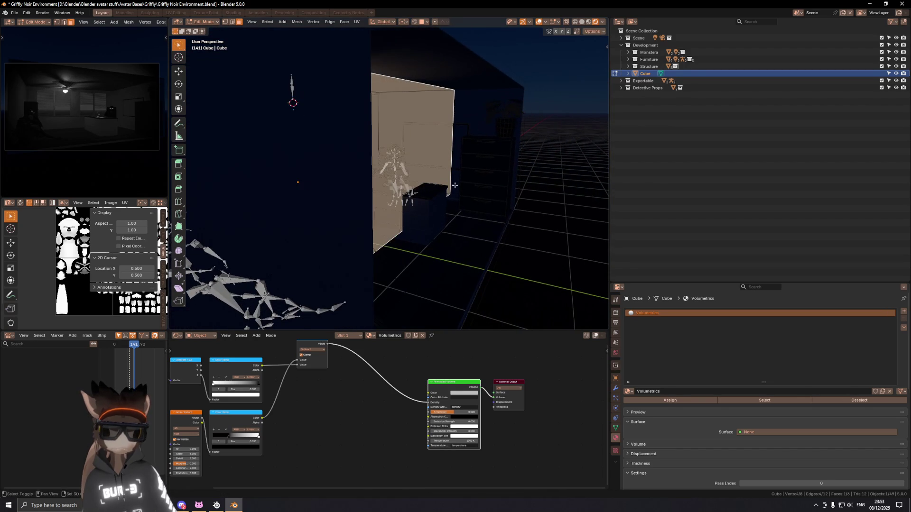
{"action": "left_click", "coordinate": [421, 22]}
{"action": "left_click", "coordinate": [420, 73]}
{"action": "key", "text": "g"}
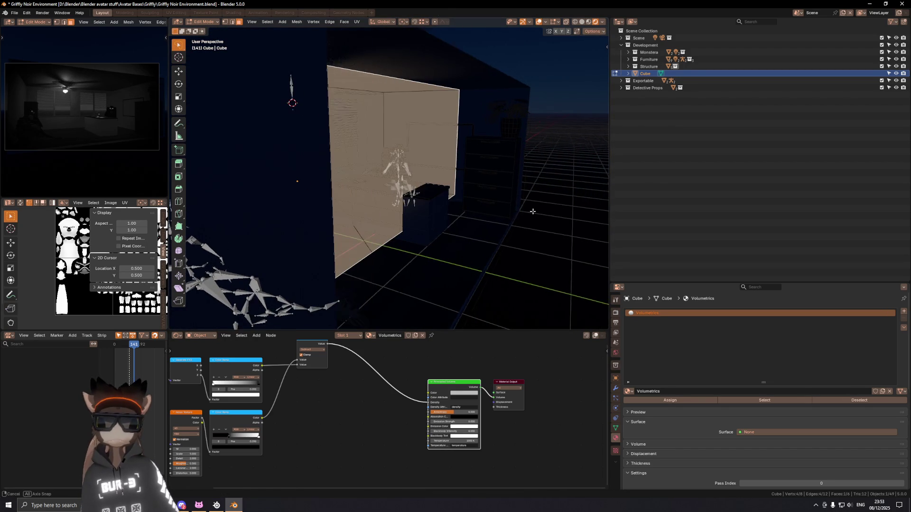
{"action": "key", "text": "y"}
{"action": "left_click", "coordinate": [545, 107]}
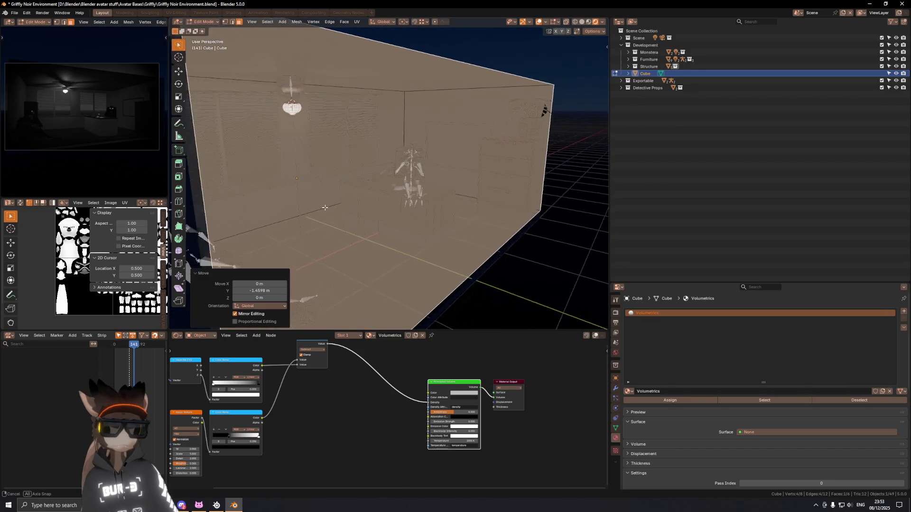
{"action": "scroll", "coordinate": [419, 195], "scroll_direction": "up", "scroll_amount": 5}
{"action": "middle_click_drag", "start_coordinate": [419, 195], "coordinate": [347, 160]}
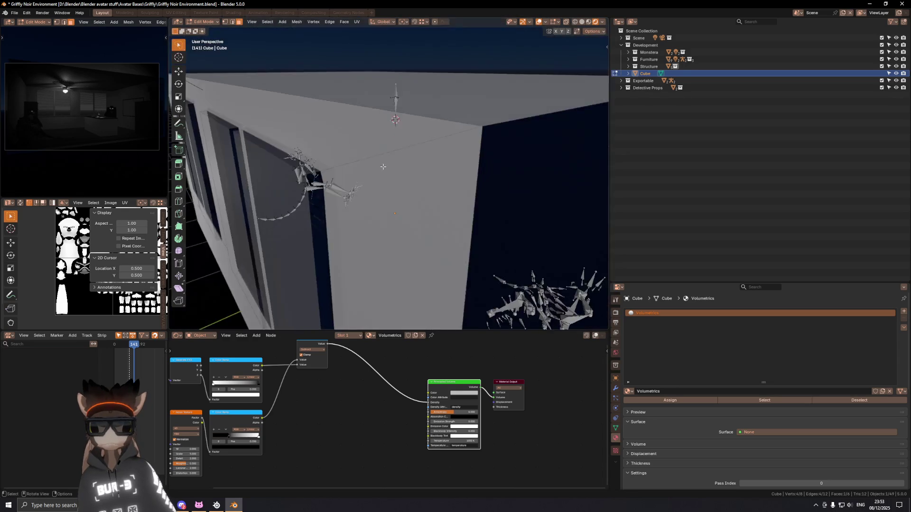
{"action": "scroll", "coordinate": [347, 159], "scroll_direction": "down", "scroll_amount": 5}
{"action": "scroll", "coordinate": [347, 159], "scroll_direction": "up", "scroll_amount": 4}
{"action": "scroll", "coordinate": [427, 171], "scroll_direction": "up", "scroll_amount": 4}
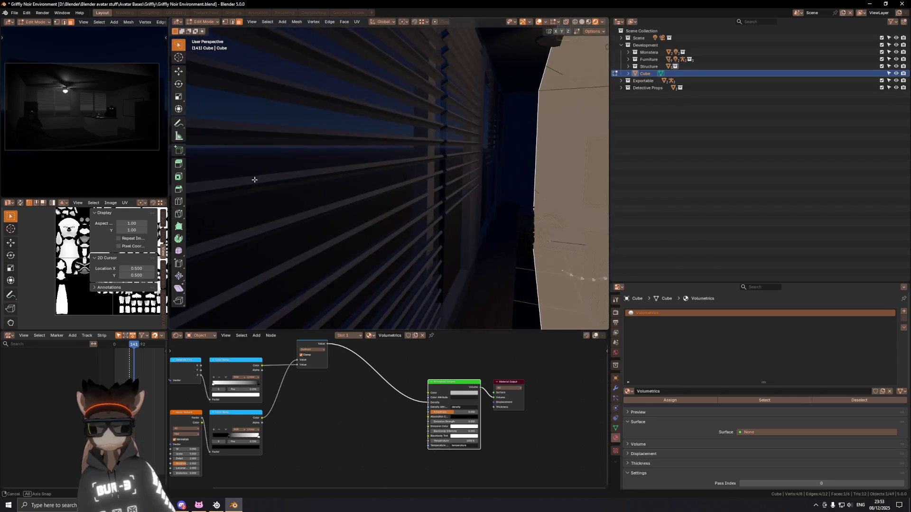
{"action": "mouse_move", "coordinate": [427, 172]}
{"action": "middle_mouse_down", "text": "shift"}
{"action": "mouse_move", "coordinate": [468, 181]}
{"action": "mouse_move", "coordinate": [487, 246]}
{"action": "middle_mouse_up", "text": "shift"}
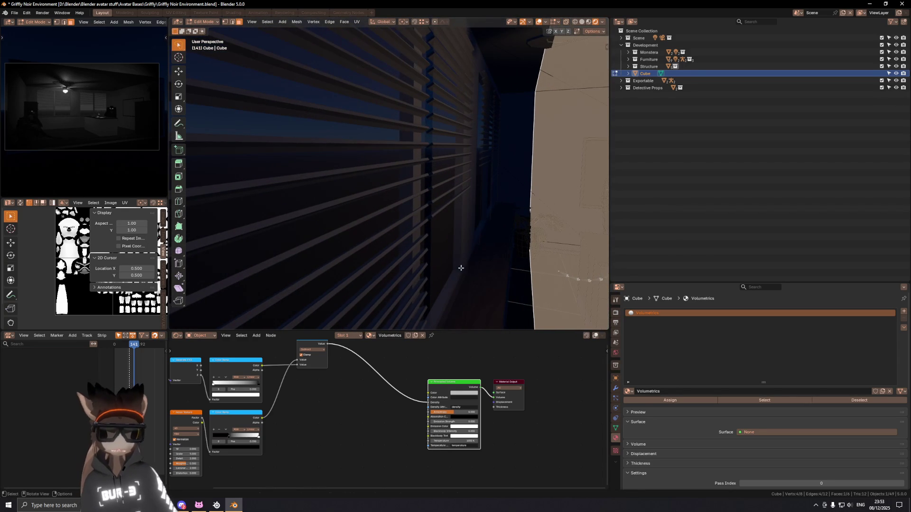
{"action": "key", "text": "g"}
{"action": "key", "text": "y"}
{"action": "left_click", "coordinate": [458, 269]}
Return to Object Mode and hide the viewport overlays for a clean view.
{"action": "key", "text": "Tab"}
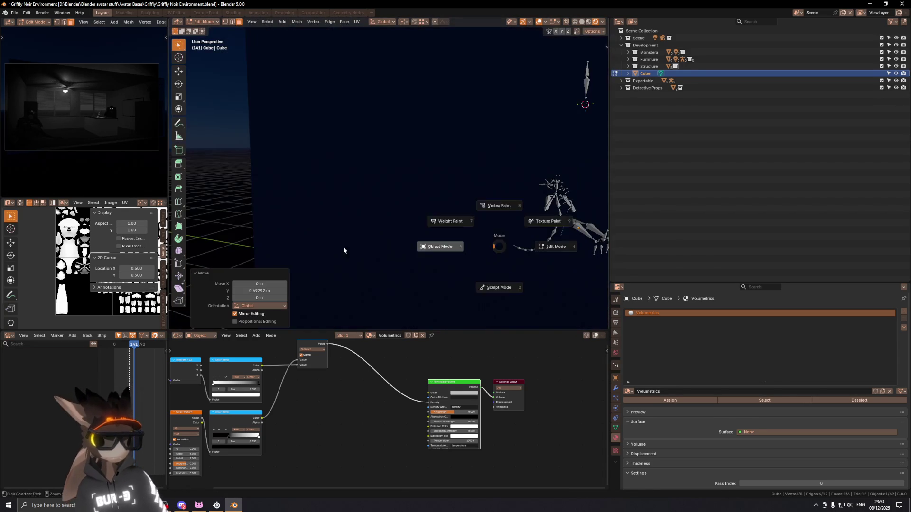
{"action": "mouse_move", "coordinate": [343, 247]}
{"action": "middle_mouse_down"}
{"action": "mouse_move", "coordinate": [345, 215]}
{"action": "mouse_move", "coordinate": [386, 213]}
{"action": "mouse_move", "coordinate": [352, 190]}
{"action": "mouse_move", "coordinate": [388, 176]}
{"action": "mouse_move", "coordinate": [398, 158]}
{"action": "mouse_move", "coordinate": [388, 172]}
{"action": "middle_mouse_up"}
{"action": "key", "text": "shift+alt+z"}
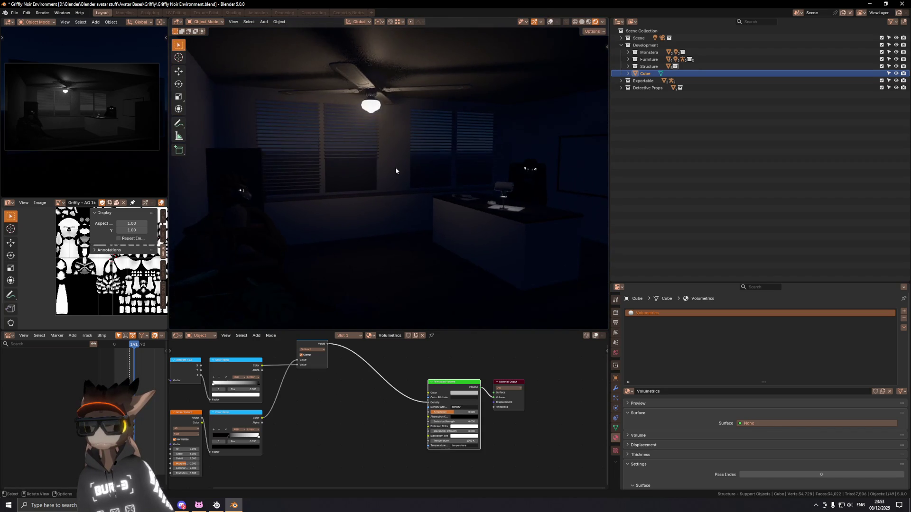
Frame all the fog shader nodes and save the noir environment file.
{"action": "key", "text": "shift+alt+z"}
{"action": "key", "text": "shift+alt+z"}
{"action": "key", "text": "Home"}
{"action": "scroll", "coordinate": [419, 392], "scroll_direction": "up", "scroll_amount": 1}
{"action": "key", "text": "ctrl+s"}
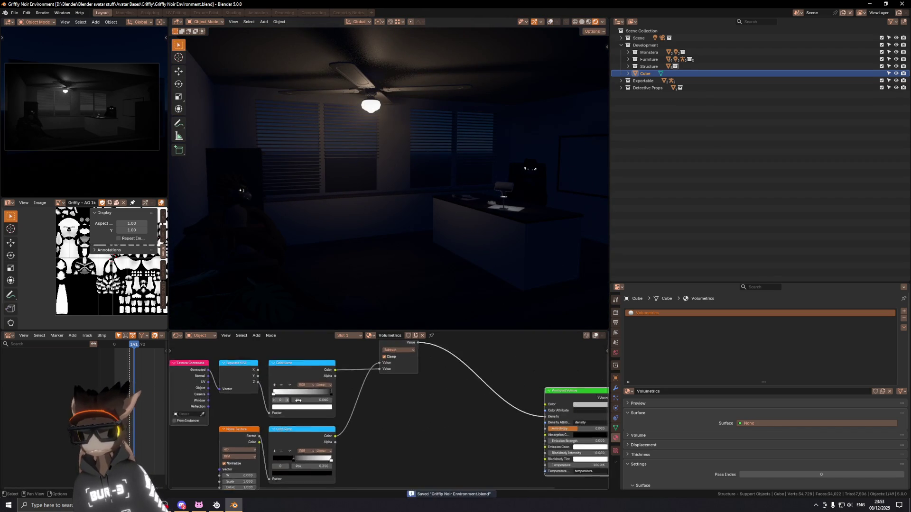
{"action": "scroll", "coordinate": [316, 405], "scroll_direction": "up", "scroll_amount": 1}
{"action": "scroll", "coordinate": [317, 405], "scroll_direction": "up", "scroll_amount": 1}
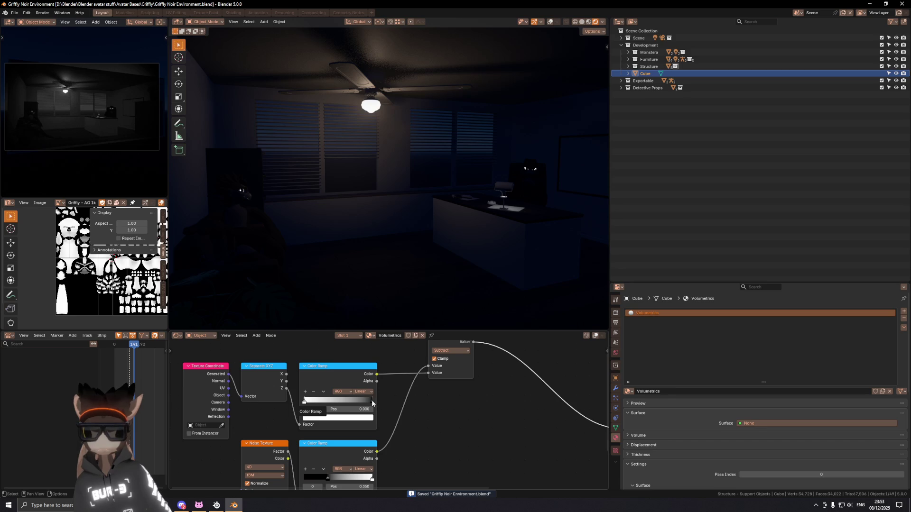
Trial the Color Ramp's right stop at the middle, then restore it to the end and inspect the room.
{"action": "left_click_drag", "start_coordinate": [371, 401], "coordinate": [338, 400]}
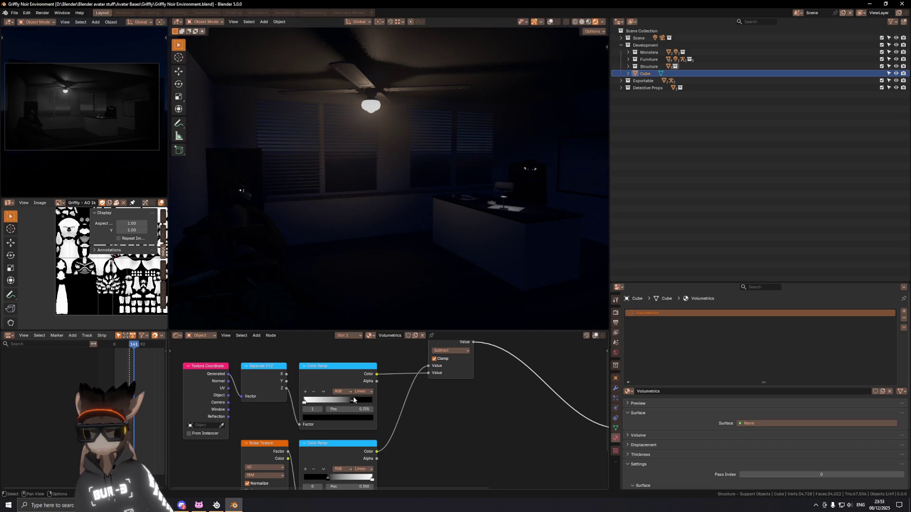
{"action": "left_click_drag", "start_coordinate": [357, 395], "coordinate": [373, 395]}
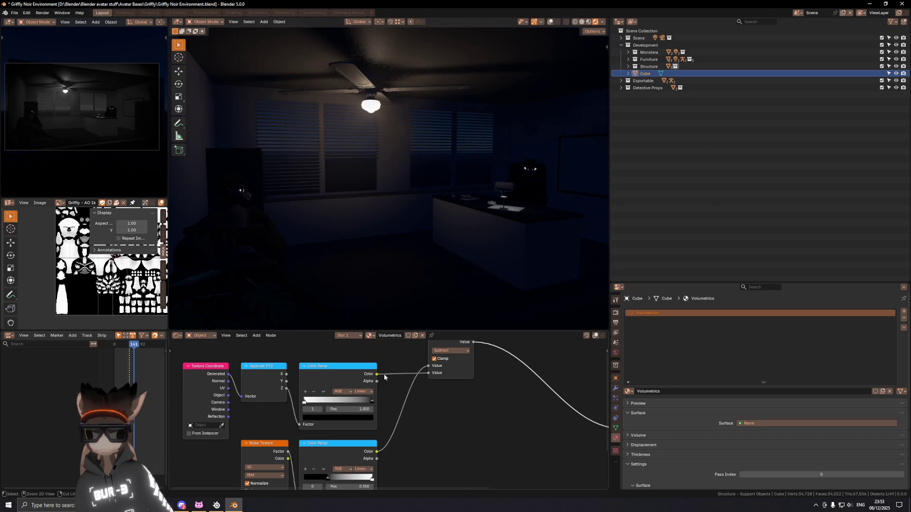
{"action": "key", "text": "ctrl+z"}
{"action": "mouse_move", "coordinate": [412, 188]}
{"action": "middle_mouse_down"}
{"action": "mouse_move", "coordinate": [416, 143]}
{"action": "mouse_move", "coordinate": [410, 156]}
{"action": "middle_mouse_up"}
{"action": "key", "text": "shift+alt+z"}
{"action": "key", "text": "shift+alt+z"}
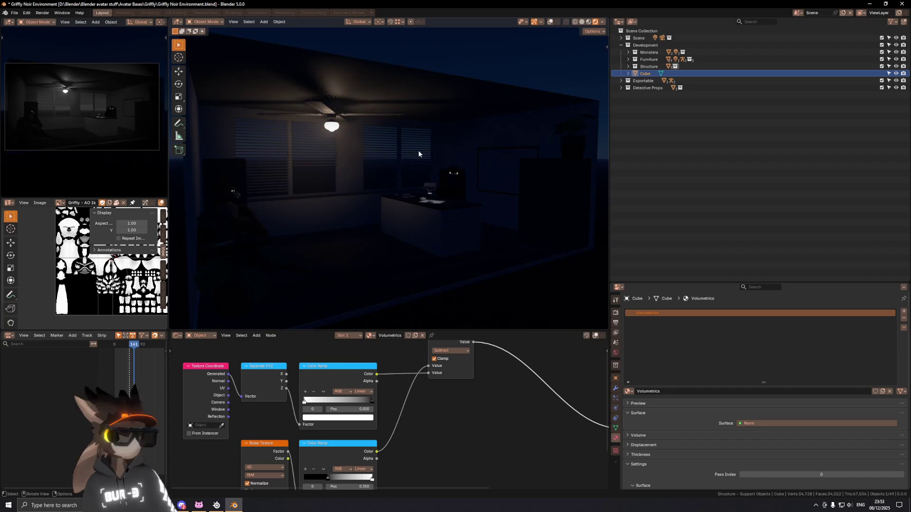
{"action": "key", "text": "shift+alt+z"}
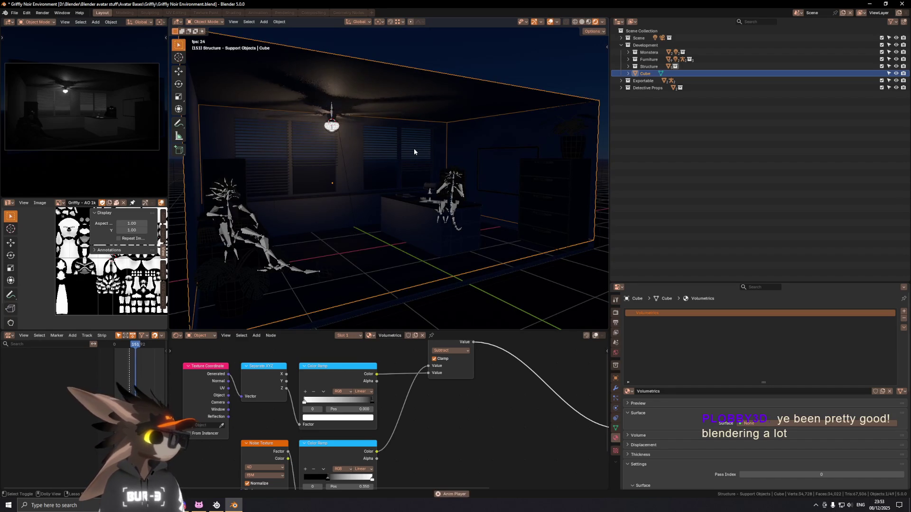
{"action": "key", "text": "shift+alt+z"}
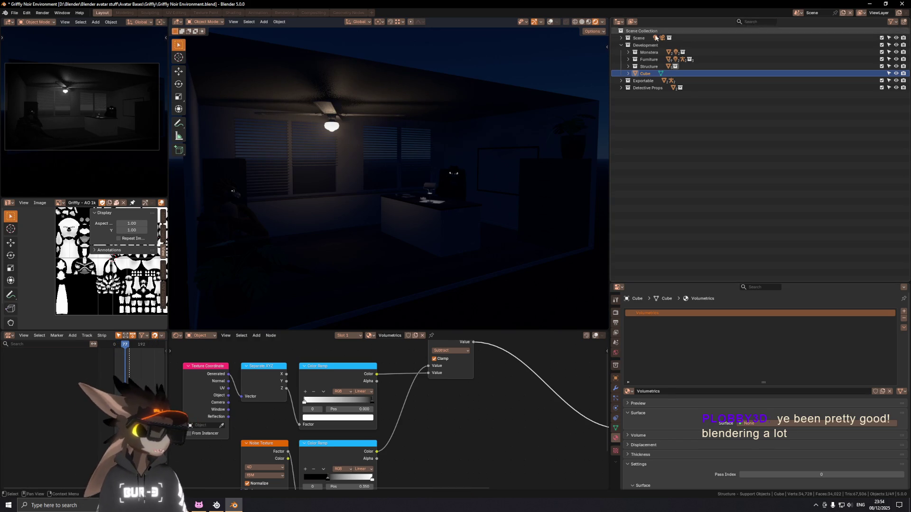
Filter the Outliner by 'ligh', select the Car - From Left light and frame the view on it.
{"action": "left_click", "coordinate": [621, 37]}
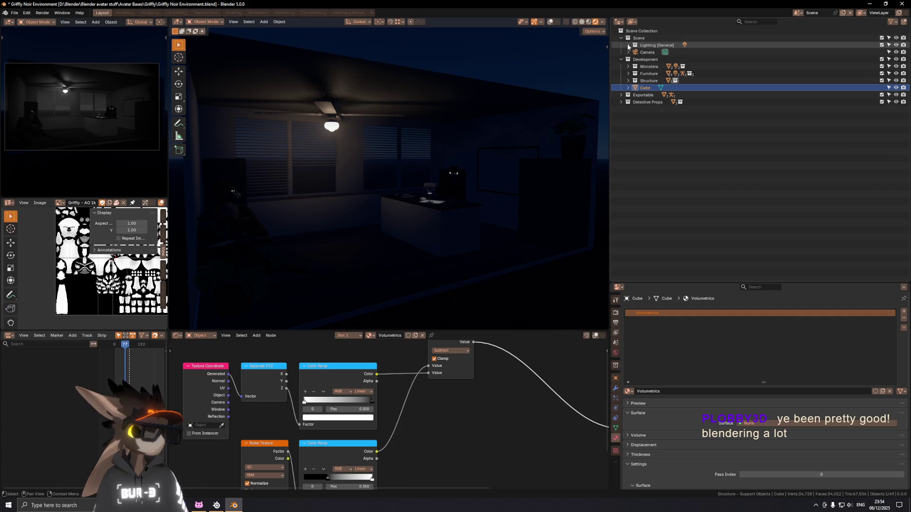
{"action": "left_click", "coordinate": [627, 45]}
{"action": "left_click", "coordinate": [627, 44]}
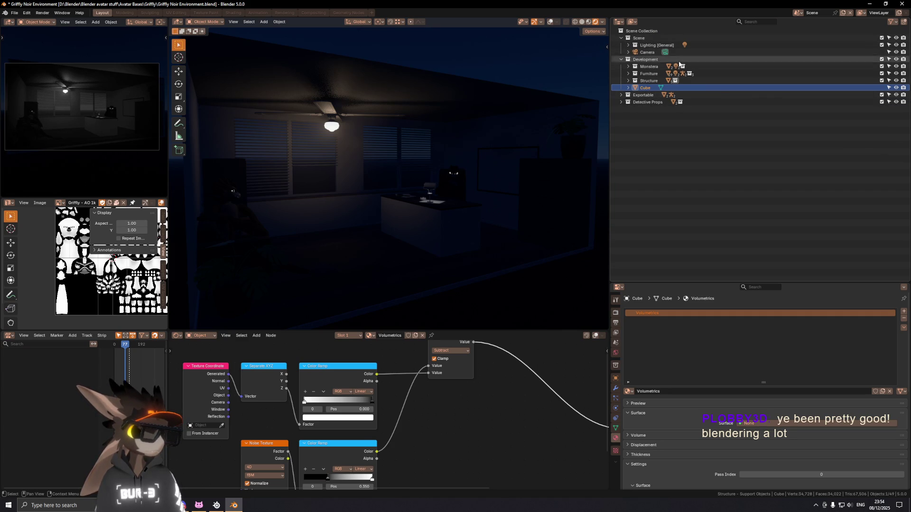
{"action": "left_click", "coordinate": [752, 23]}
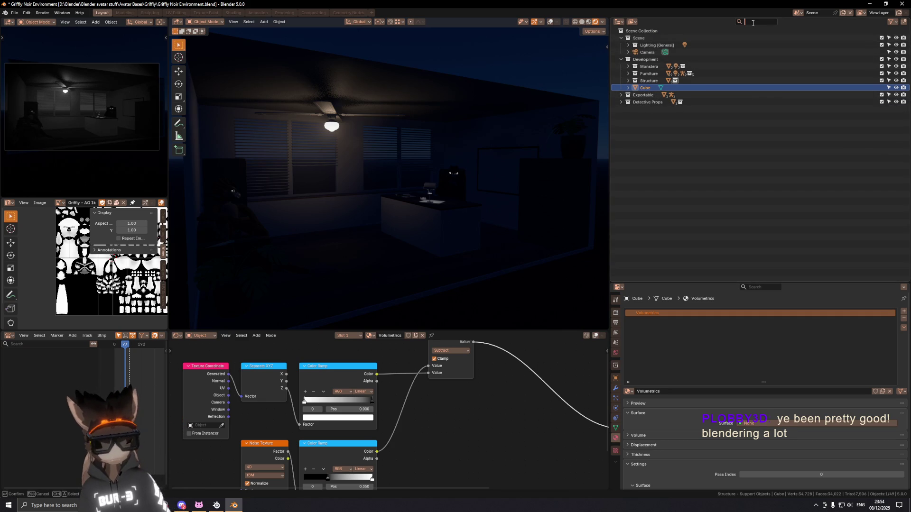
{"action": "type", "text": "lig"}
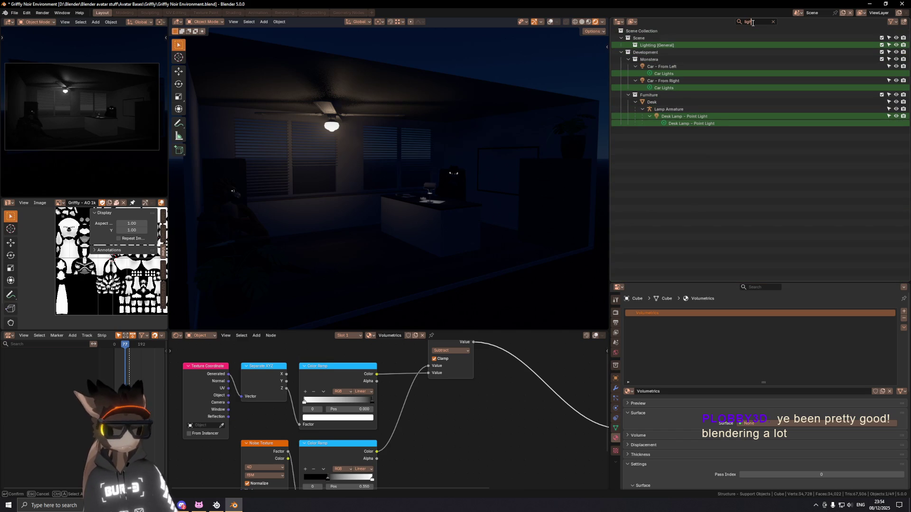
{"action": "type", "text": "h"}
{"action": "left_click", "coordinate": [662, 66]}
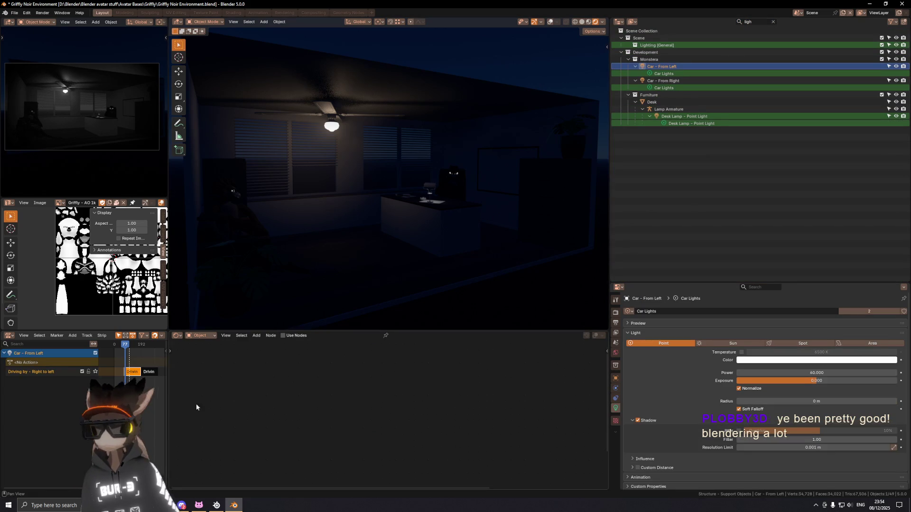
{"action": "key", "text": "KP_Decimal"}
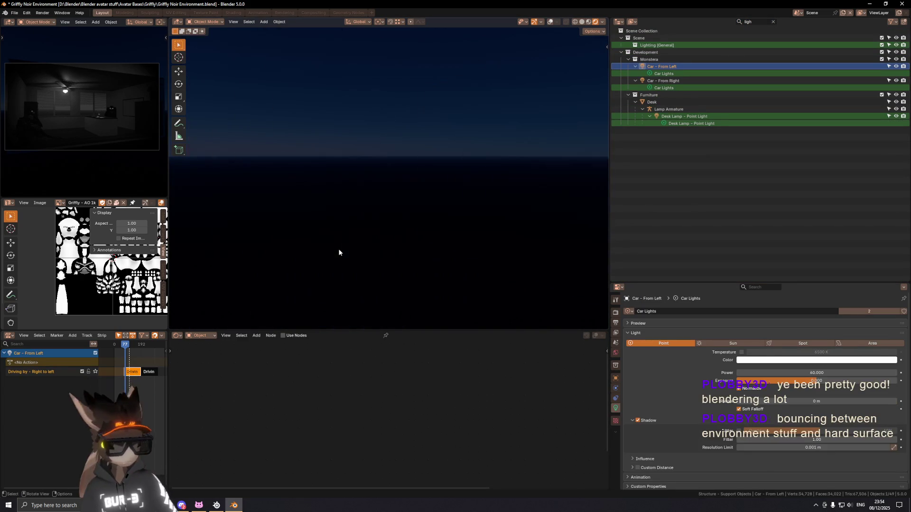
Play the animation while orbiting the room interior in Rendered viewport shading, then stop it.
{"action": "middle_click_drag", "start_coordinate": [426, 146], "coordinate": [427, 159]}
{"action": "key", "text": "space"}
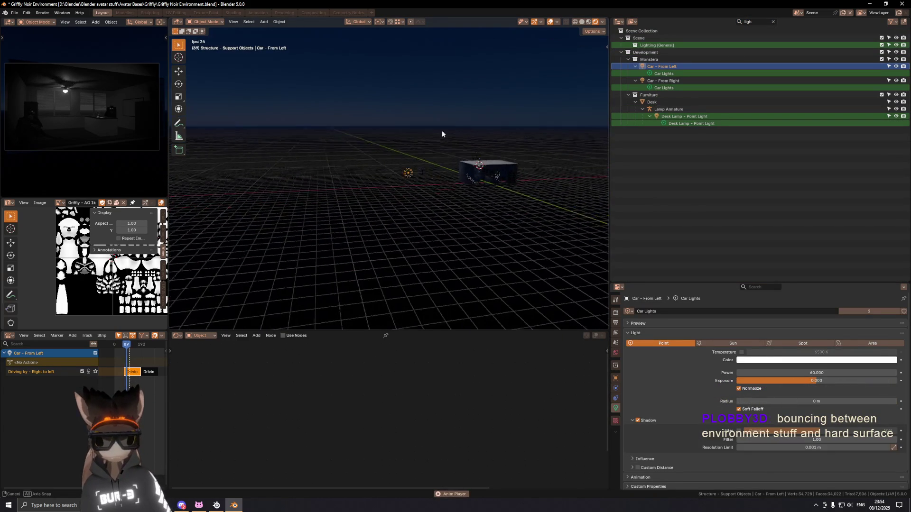
{"action": "scroll", "coordinate": [485, 170], "scroll_direction": "up", "scroll_amount": 5}
{"action": "scroll", "coordinate": [456, 188], "scroll_direction": "up", "scroll_amount": 5}
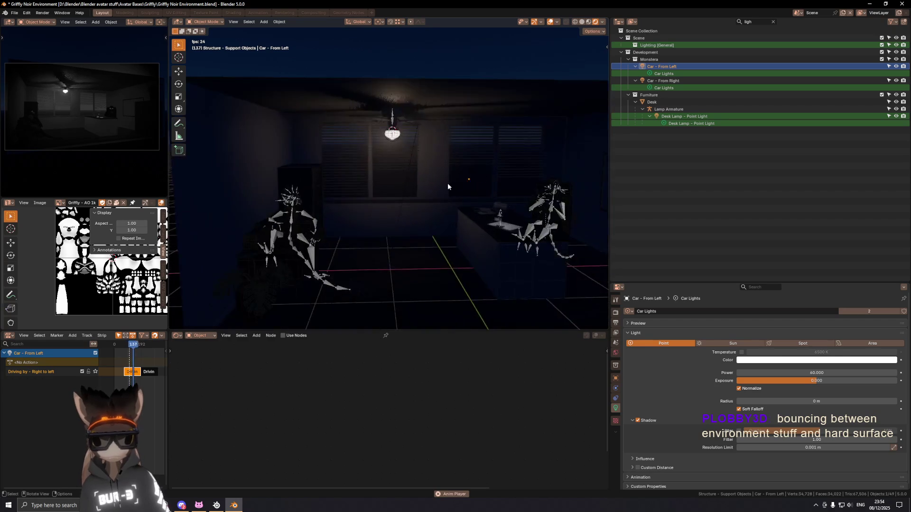
{"action": "middle_click_drag", "start_coordinate": [462, 183], "coordinate": [384, 197]}
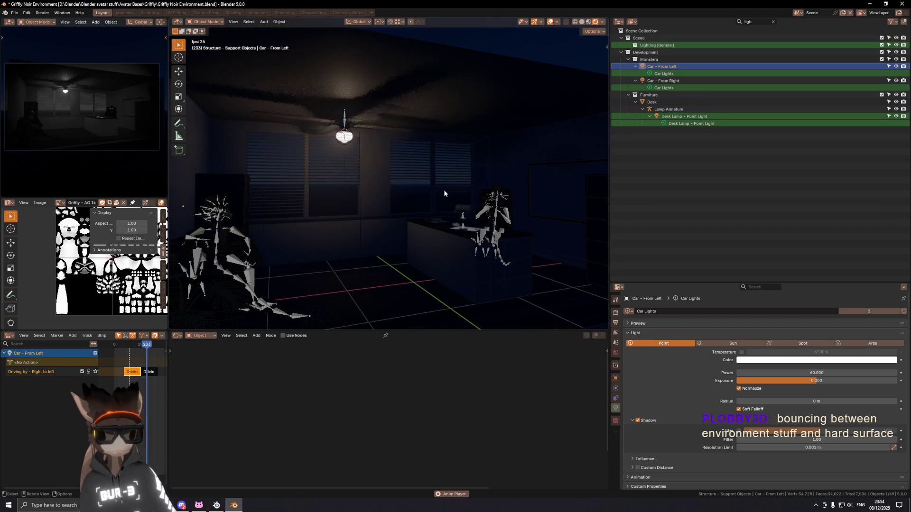
{"action": "key", "text": "z"}
{"action": "left_click", "coordinate": [445, 150]}
{"action": "key", "text": "space"}
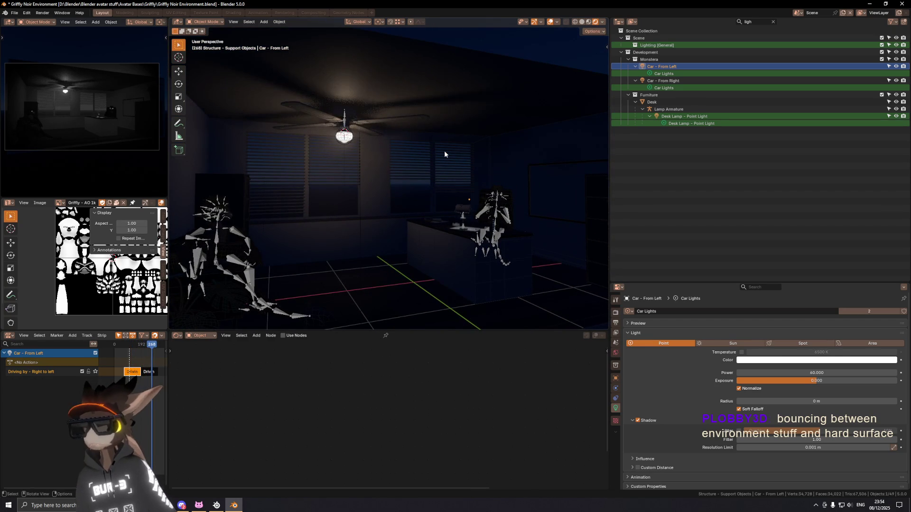
Start and cancel an X-axis move, scrub to an earlier frame and clear the Outliner name filter.
{"action": "key", "text": "g"}
{"action": "key", "text": "x"}
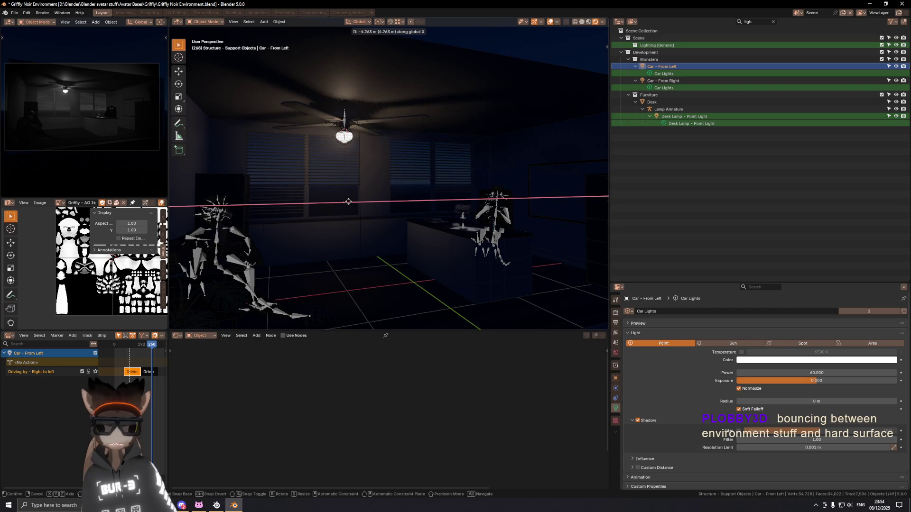
{"action": "left_click", "coordinate": [348, 201]}
{"action": "left_click_drag", "start_coordinate": [151, 345], "coordinate": [131, 344]}
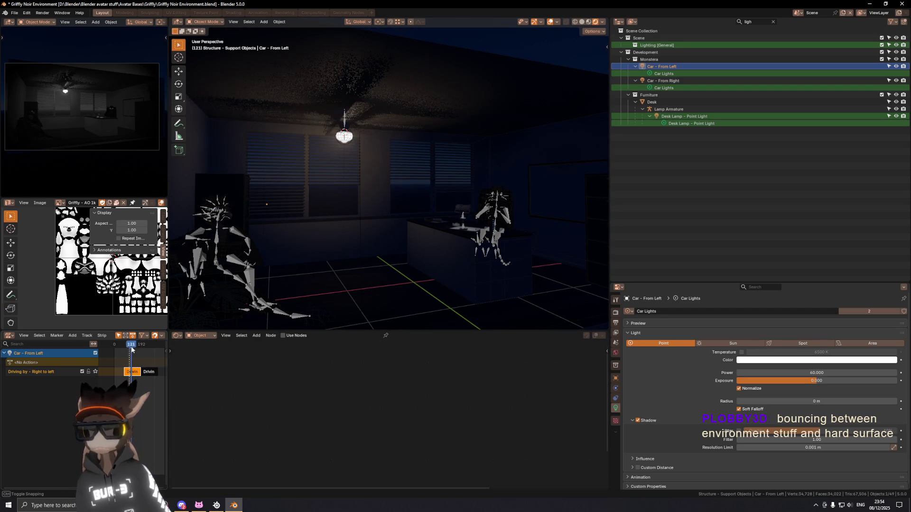
{"action": "left_click", "coordinate": [773, 23]}
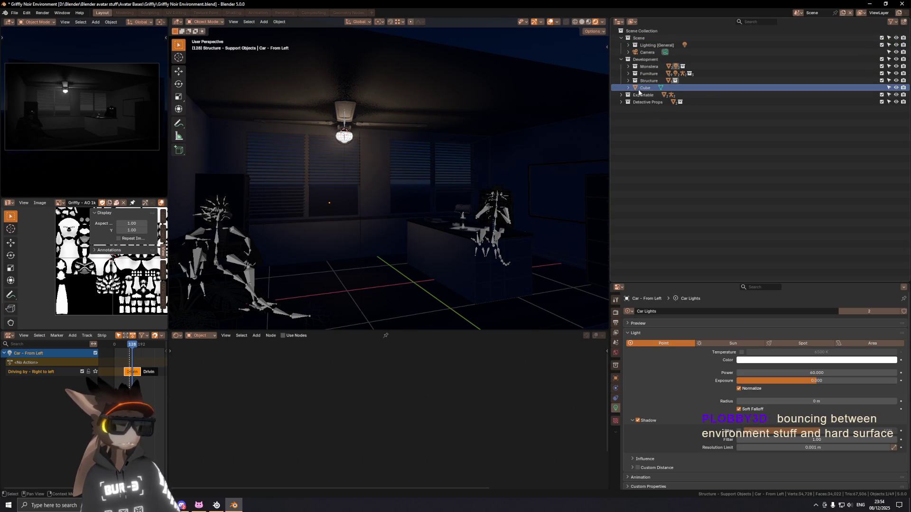
Select the room-sized Cube in the Outliner, hide it and scrub the timeline back to frame 78.
{"action": "left_click", "coordinate": [644, 87]}
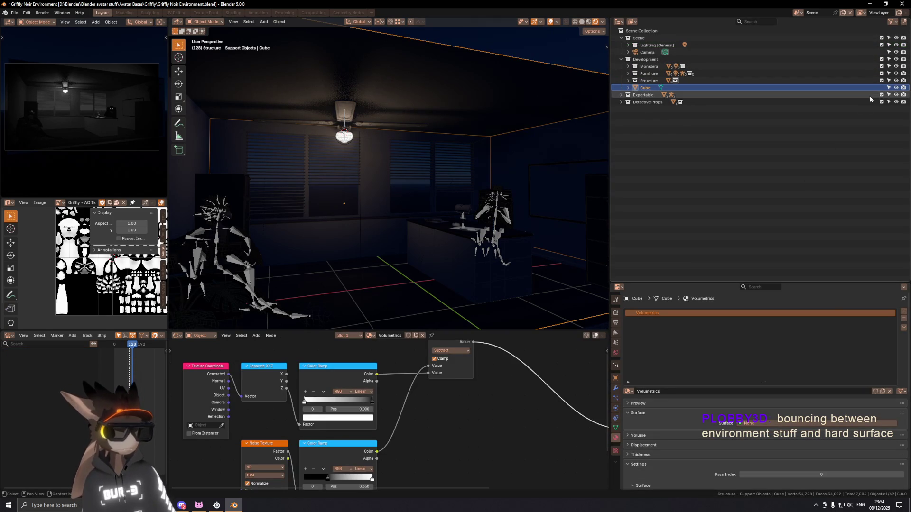
{"action": "left_click", "coordinate": [896, 87]}
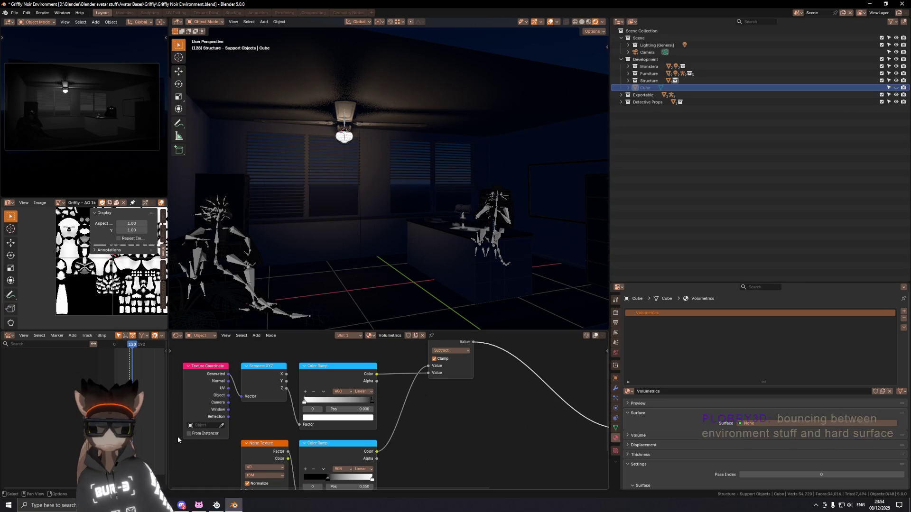
{"action": "left_click_drag", "start_coordinate": [123, 345], "coordinate": [118, 346]}
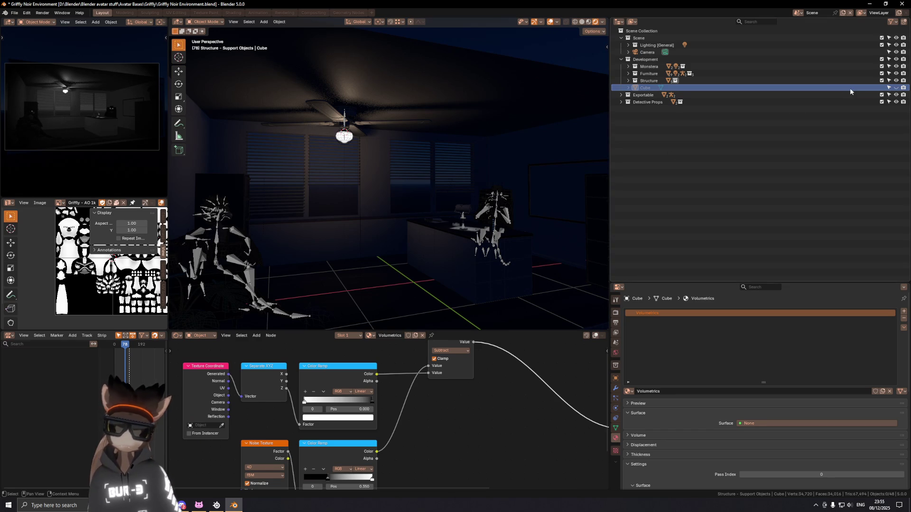
Play the animation and orbit around the room and windowed wall, reselecting the fog Cube.
{"action": "key", "text": "x"}
{"action": "key", "text": "space"}
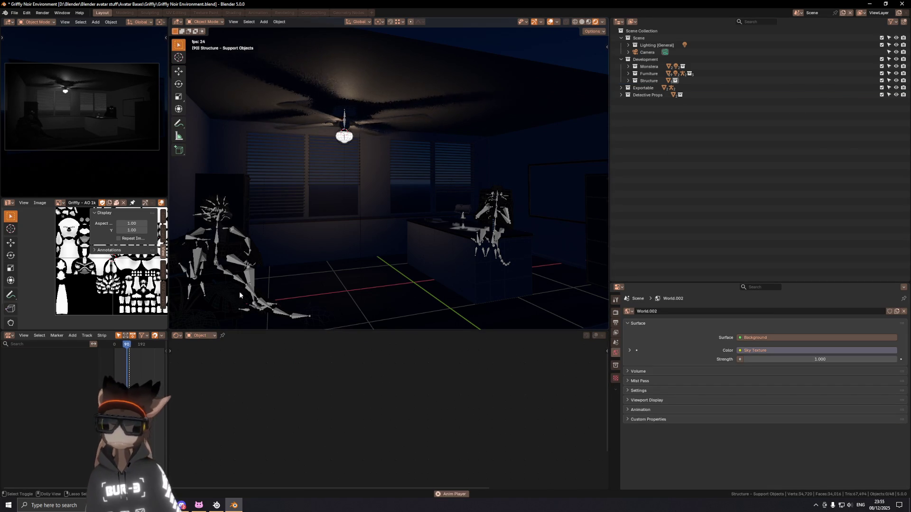
{"action": "middle_click_drag", "start_coordinate": [272, 260], "coordinate": [377, 170]}
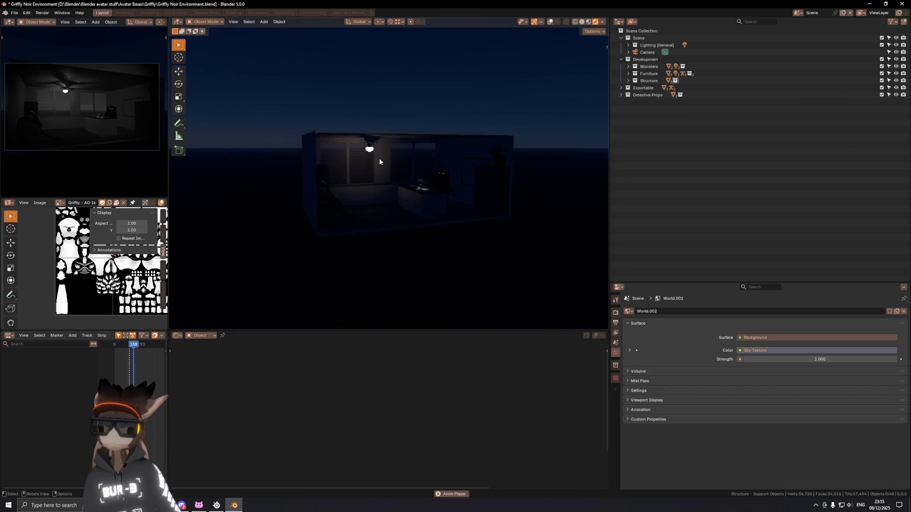
{"action": "middle_click_drag", "start_coordinate": [378, 170], "coordinate": [376, 166]}
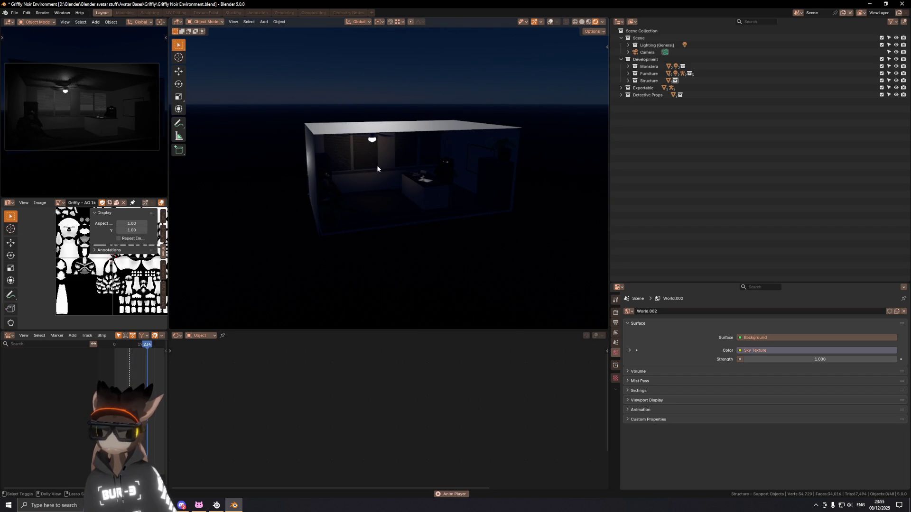
{"action": "middle_click_drag", "start_coordinate": [375, 166], "coordinate": [371, 175]}
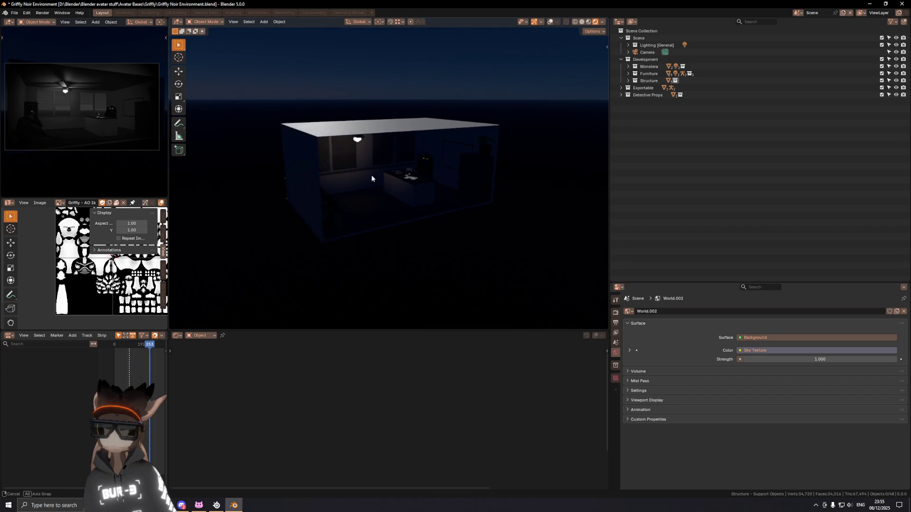
{"action": "left_click", "coordinate": [371, 174]}
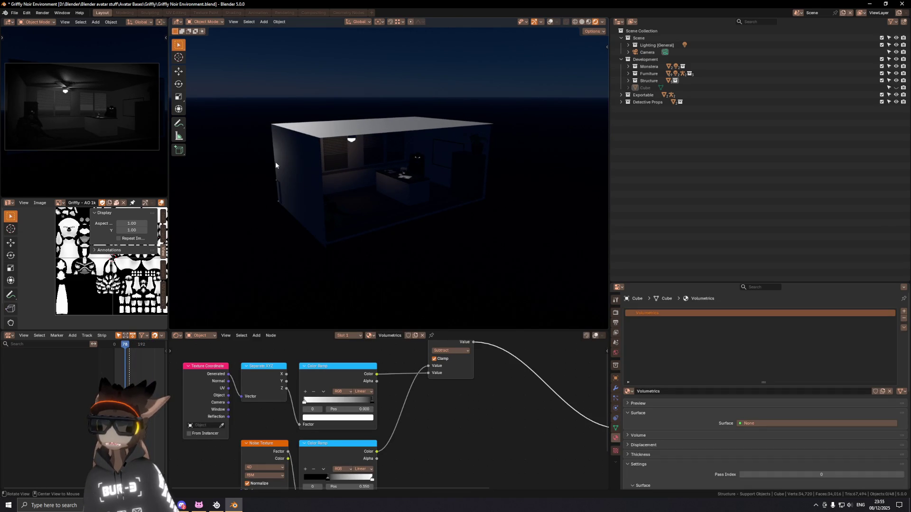
{"action": "middle_click_drag", "start_coordinate": [275, 162], "coordinate": [475, 186]}
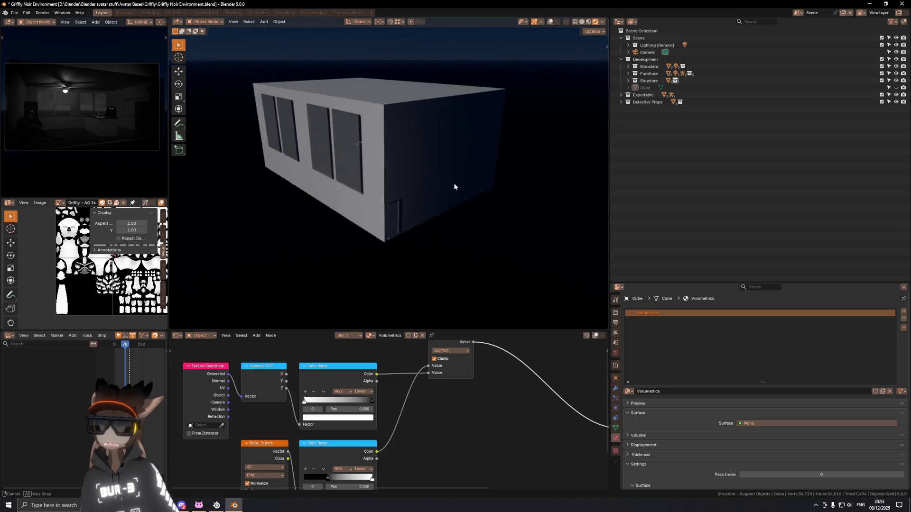
{"action": "middle_click_drag", "start_coordinate": [475, 185], "coordinate": [428, 184]}
{"action": "scroll", "coordinate": [428, 185], "scroll_direction": "down", "scroll_amount": 3}
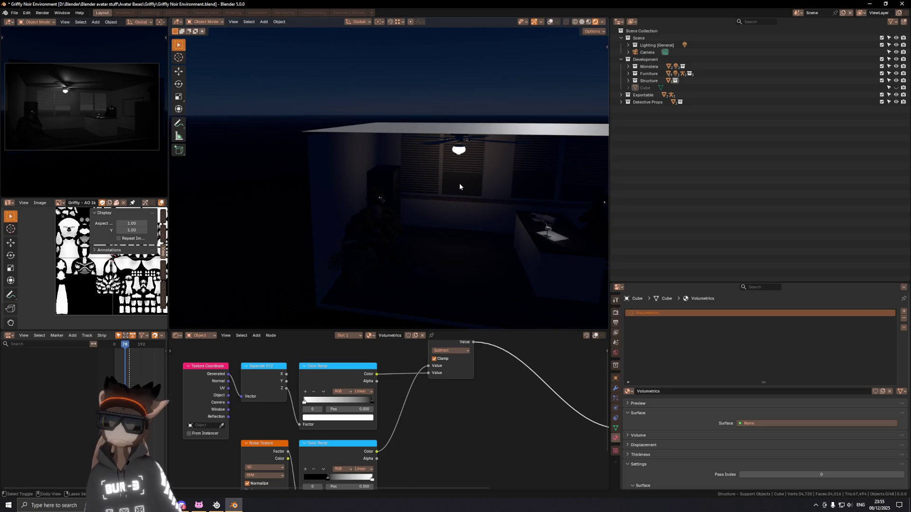
Delete and undo the fog Cube twice to compare the room lighting with and without fog.
{"action": "key", "text": "Delete"}
{"action": "key", "text": "ctrl+z"}
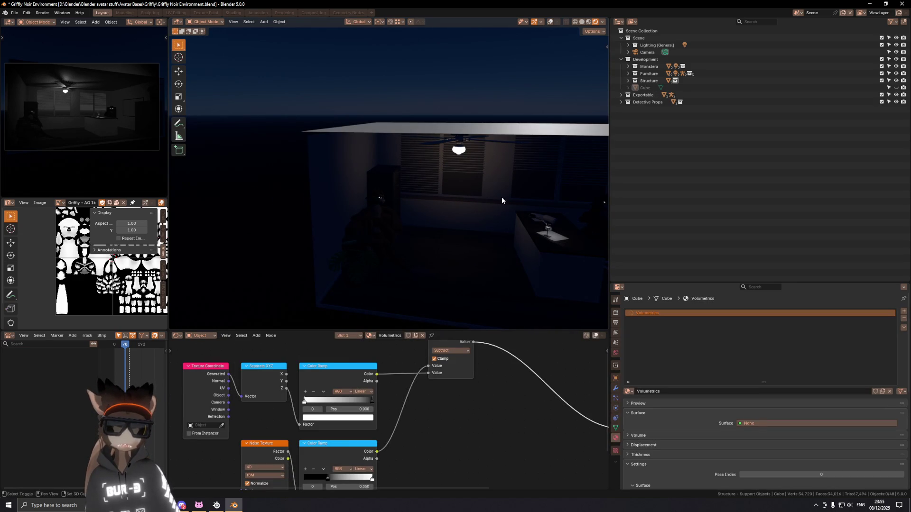
{"action": "key", "text": "shift+alt+z"}
{"action": "middle_click_drag", "start_coordinate": [502, 197], "coordinate": [462, 189]}
{"action": "key", "text": "Delete"}
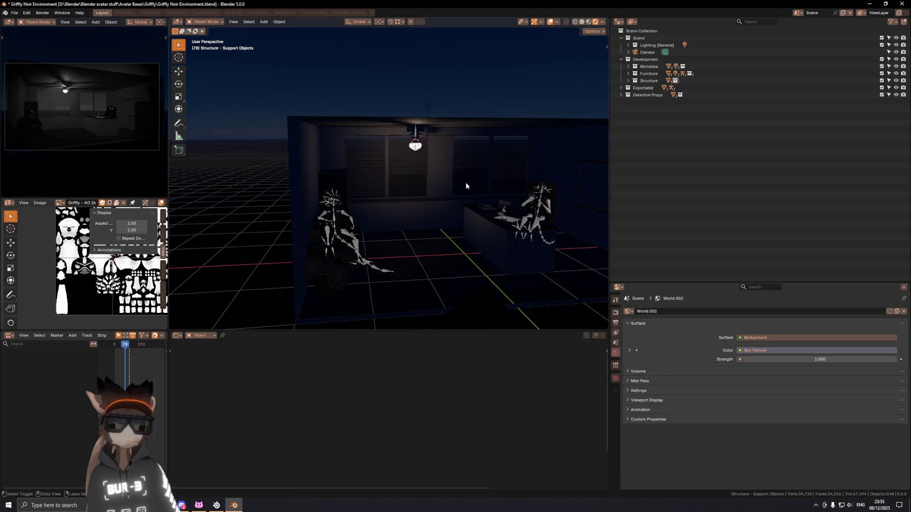
{"action": "key", "text": "ctrl+z"}
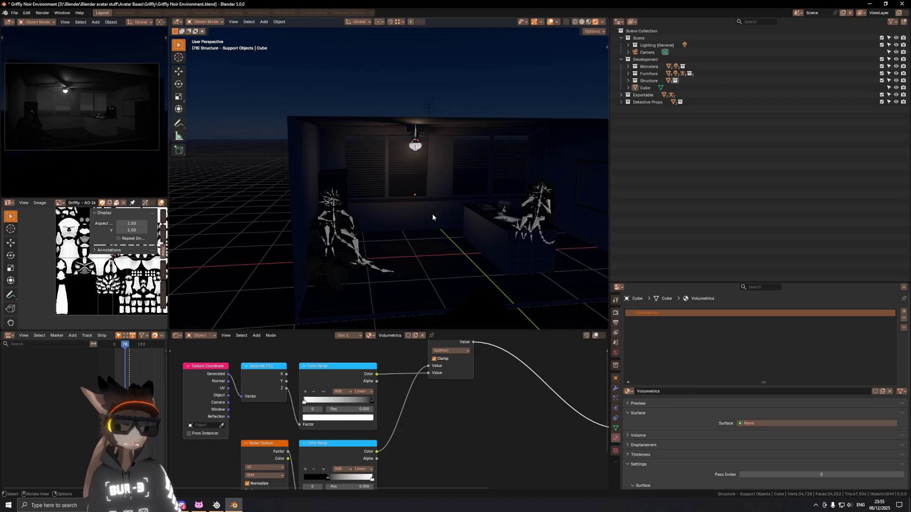
In solid shading, select the Window Boolean Cubes object and hide it so window light enters the room.
{"action": "left_click", "coordinate": [415, 186]}
{"action": "mouse_move", "coordinate": [414, 187]}
{"action": "middle_mouse_down"}
{"action": "mouse_move", "coordinate": [509, 186]}
{"action": "mouse_move", "coordinate": [465, 178]}
{"action": "middle_mouse_up"}
{"action": "key", "text": "z"}
{"action": "left_click", "coordinate": [469, 191]}
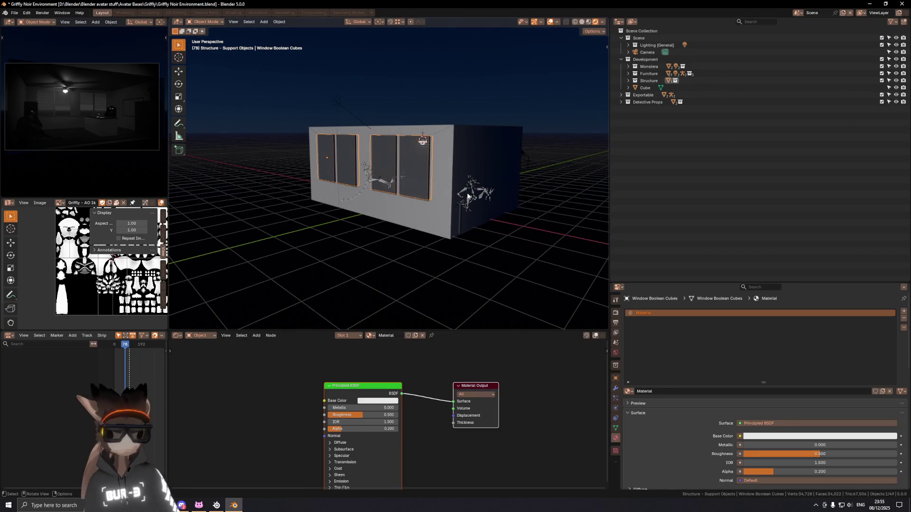
{"action": "key", "text": "h"}
Look up at the ceiling fan, then preview the animation through the scene camera.
{"action": "key", "text": "KP_0"}
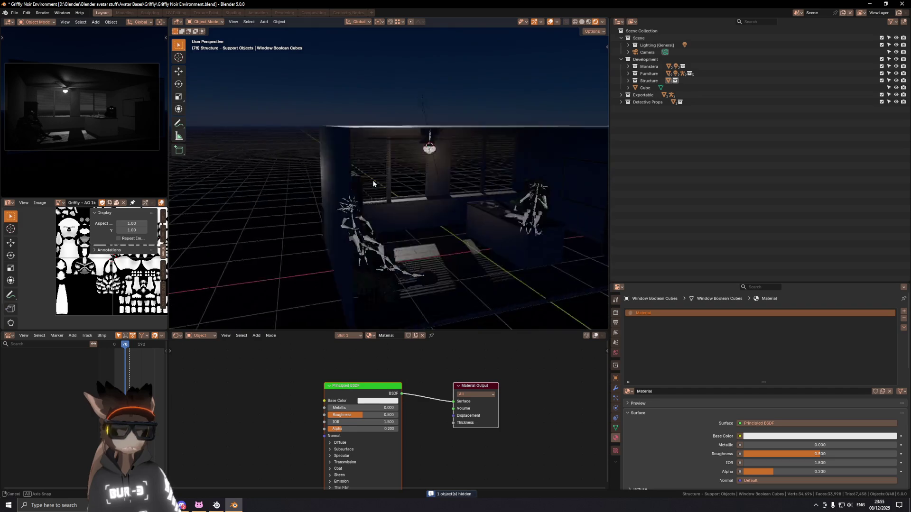
{"action": "mouse_move", "coordinate": [506, 200]}
{"action": "middle_mouse_down"}
{"action": "mouse_move", "coordinate": [447, 176]}
{"action": "mouse_move", "coordinate": [461, 163]}
{"action": "middle_mouse_up"}
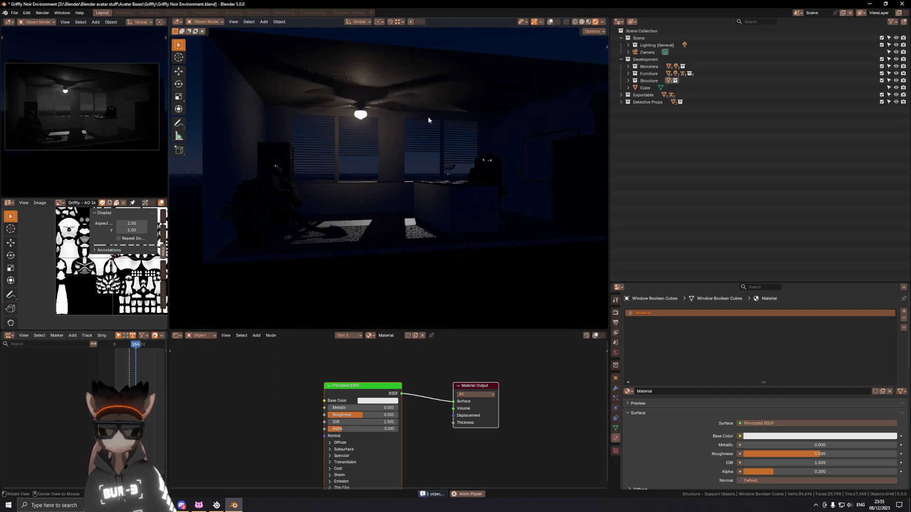
{"action": "scroll", "coordinate": [427, 117], "scroll_direction": "down", "scroll_amount": 5}
{"action": "scroll", "coordinate": [429, 125], "scroll_direction": "up", "scroll_amount": 3}
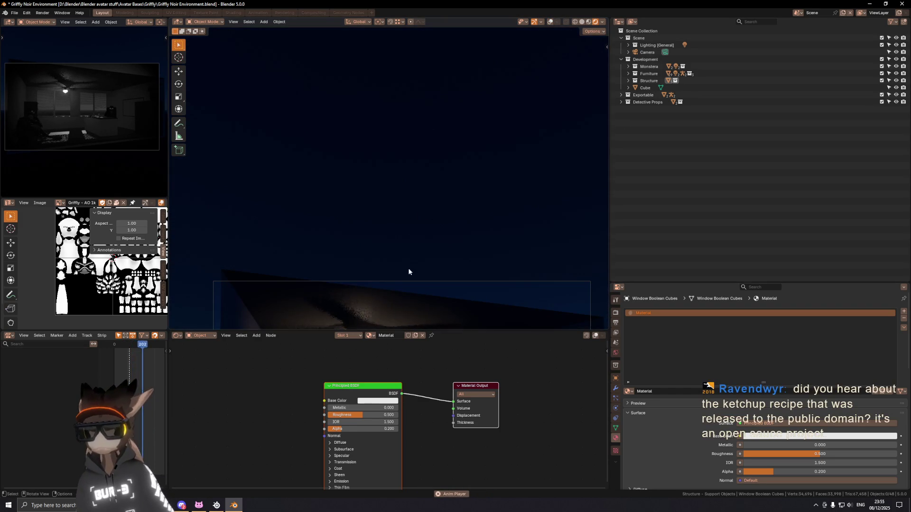
{"action": "key", "text": "KP_0"}
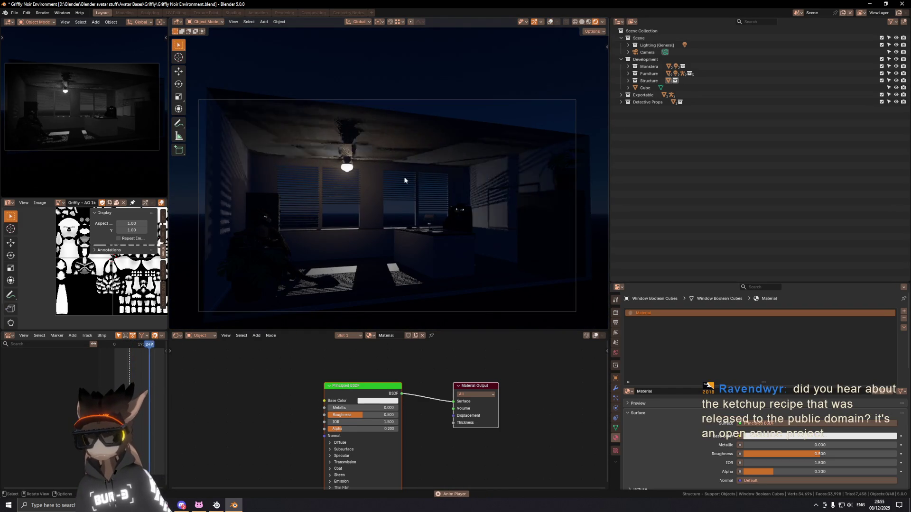
{"action": "key", "text": "space"}
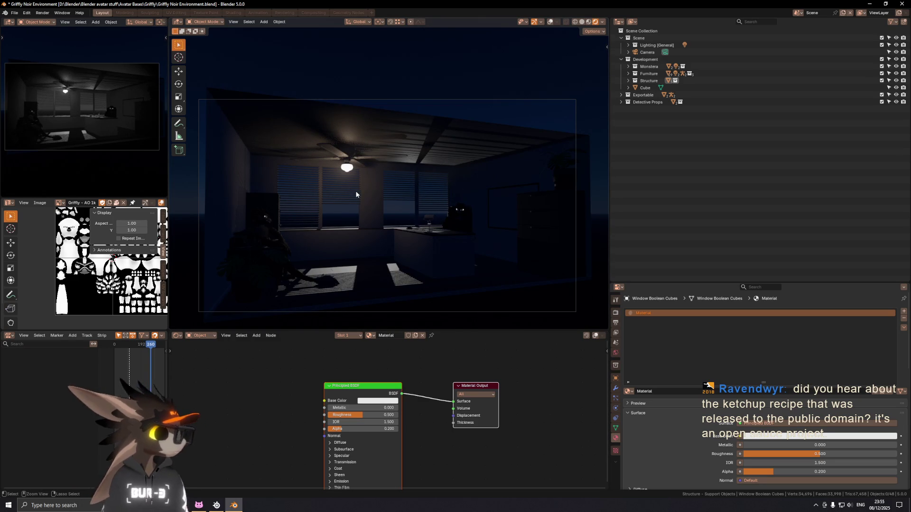
Save the Griffly Noir Environment file and orbit out of camera view.
{"action": "key", "text": "ctrl+s"}
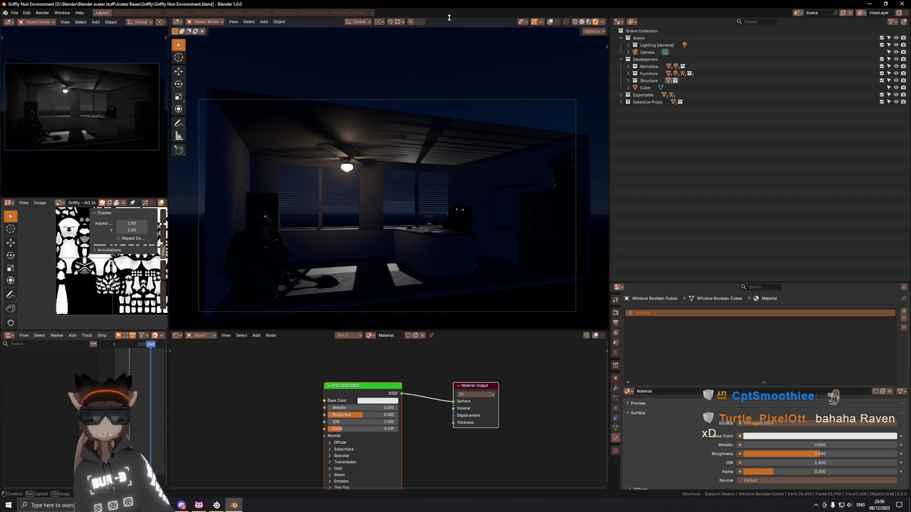
{"action": "key", "text": "ctrl+s"}
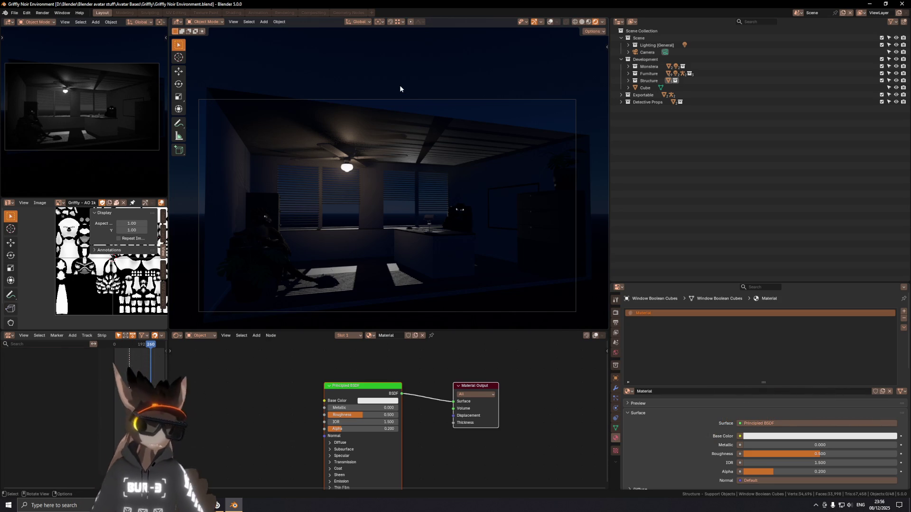
{"action": "mouse_move", "coordinate": [364, 212]}
{"action": "middle_mouse_down"}
{"action": "mouse_move", "coordinate": [336, 185]}
{"action": "mouse_move", "coordinate": [375, 173]}
{"action": "mouse_move", "coordinate": [345, 184]}
{"action": "mouse_move", "coordinate": [402, 197]}
{"action": "middle_mouse_up"}
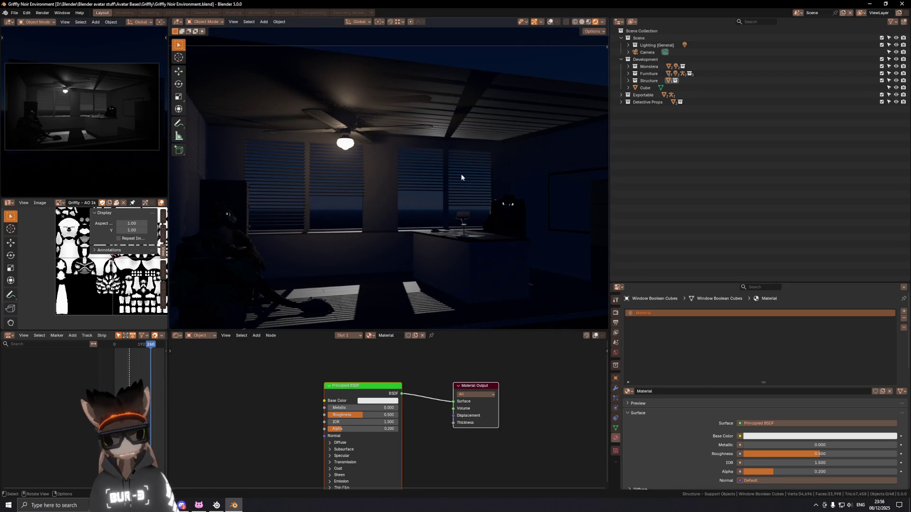
Rename the room-sized cube to 'Volumetrics Cube' with F2 and save the file.
{"action": "key", "text": "shift+alt+z"}
{"action": "left_click", "coordinate": [344, 155]}
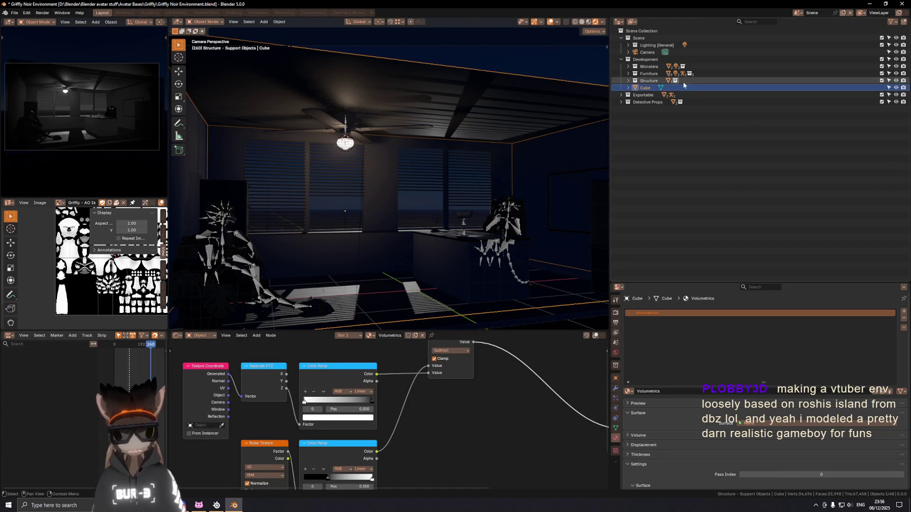
{"action": "key", "text": "F2"}
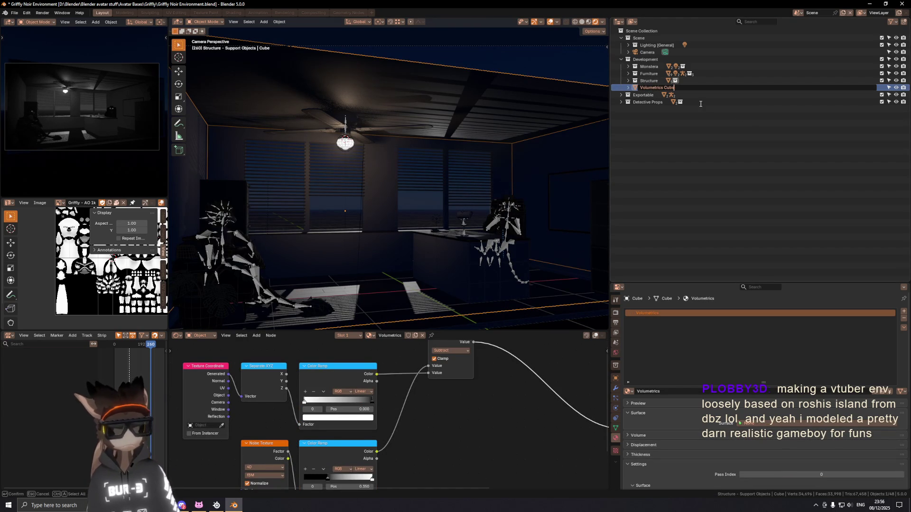
{"action": "key", "text": "Return"}
{"action": "key", "text": "ctrl+s"}
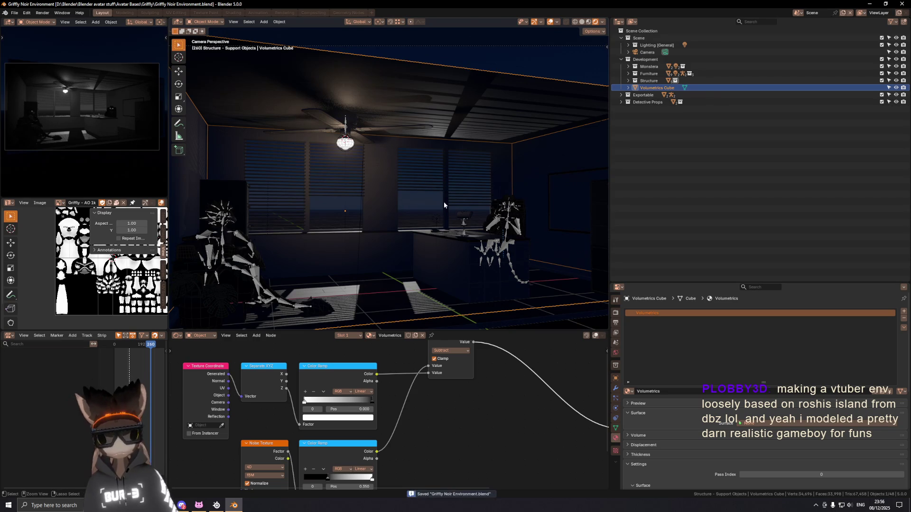
{"action": "scroll", "coordinate": [349, 392], "scroll_direction": "down", "scroll_amount": 3}
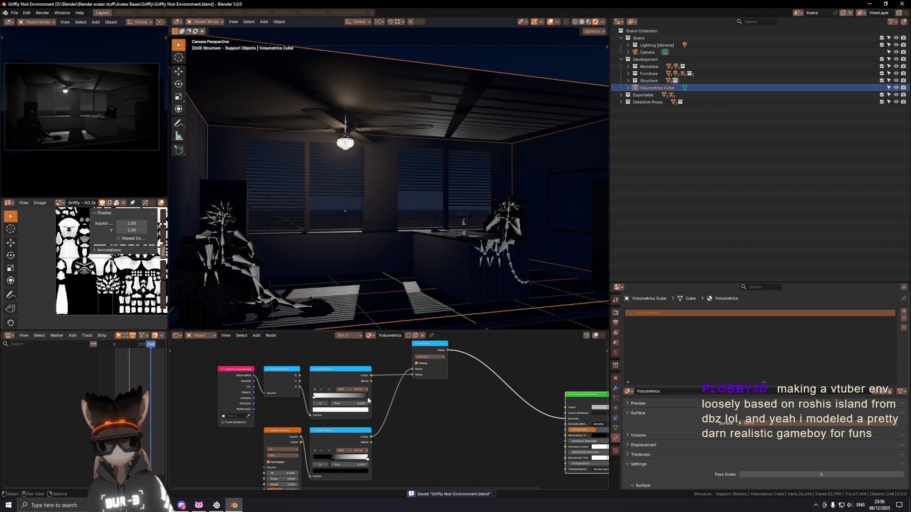
Shorten the Color Ramp gradient by moving its right stop left and lower that stop's brightness Value.
{"action": "left_click_drag", "start_coordinate": [368, 400], "coordinate": [343, 395]}
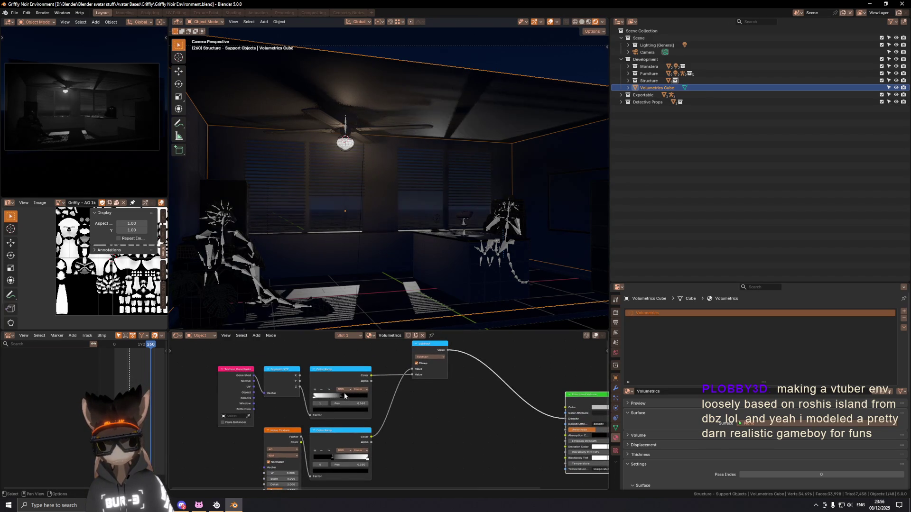
{"action": "mouse_move", "coordinate": [359, 396]}
{"action": "left_mouse_down"}
{"action": "mouse_move", "coordinate": [340, 395]}
{"action": "mouse_move", "coordinate": [365, 373]}
{"action": "mouse_move", "coordinate": [413, 367]}
{"action": "left_mouse_up"}
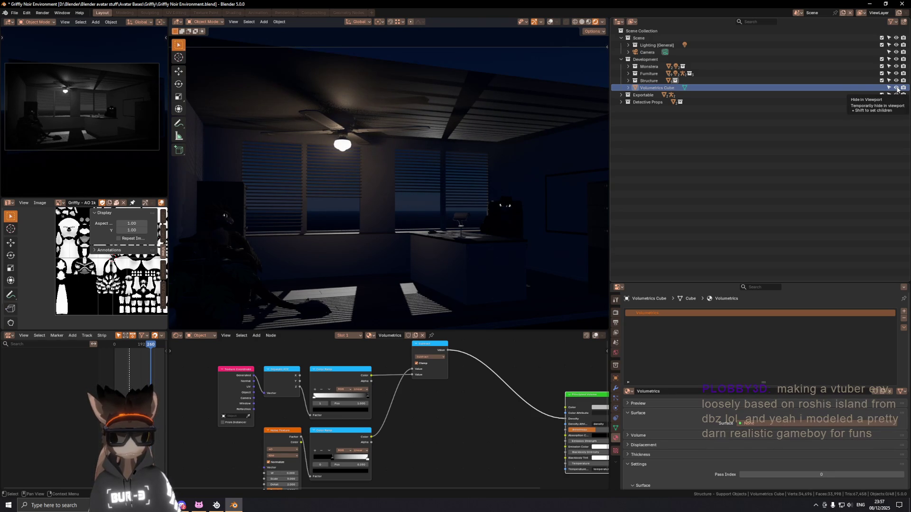
{"action": "left_click", "coordinate": [367, 459]}
{"action": "left_click", "coordinate": [358, 471]}
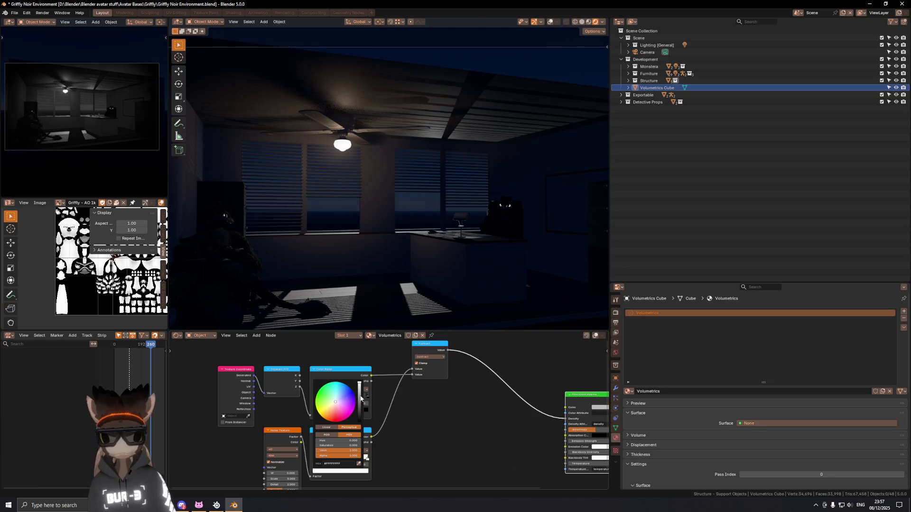
{"action": "left_click_drag", "start_coordinate": [361, 399], "coordinate": [360, 386]}
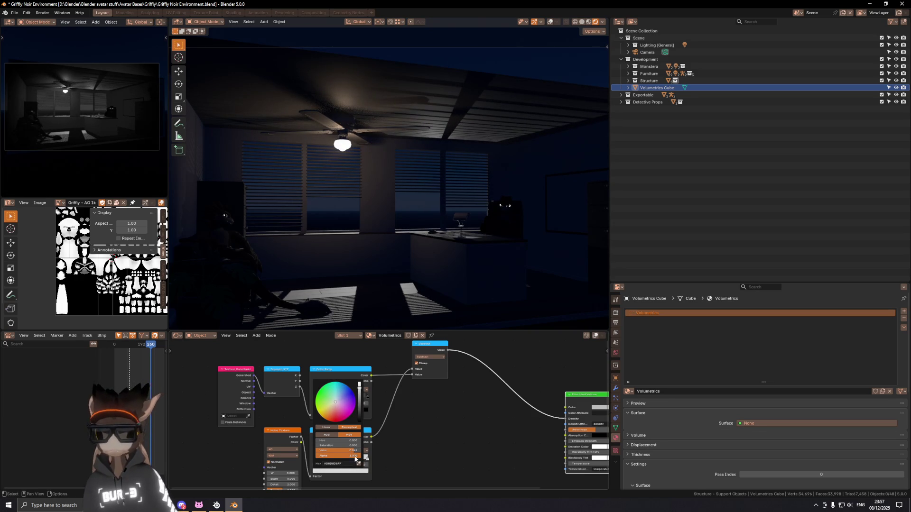
{"action": "left_click", "coordinate": [354, 451]}
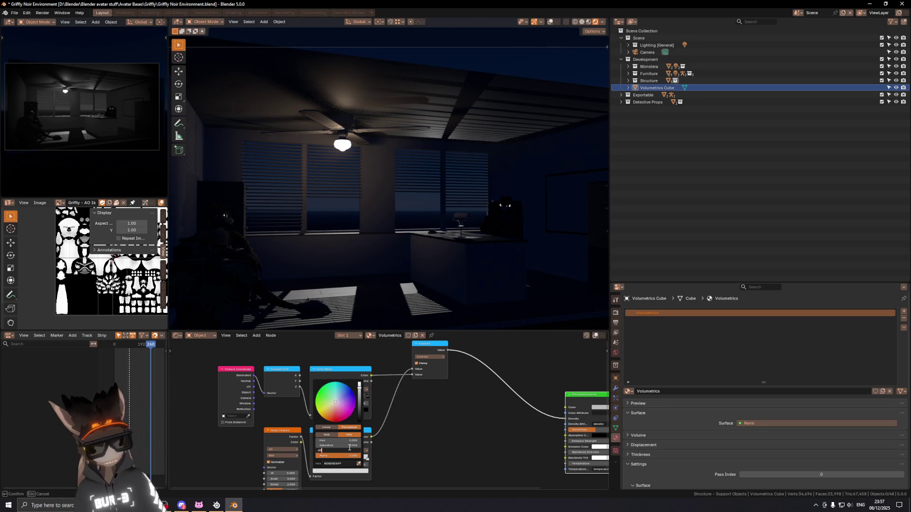
{"action": "key", "text": "Return"}
{"action": "key", "text": "KP_0"}
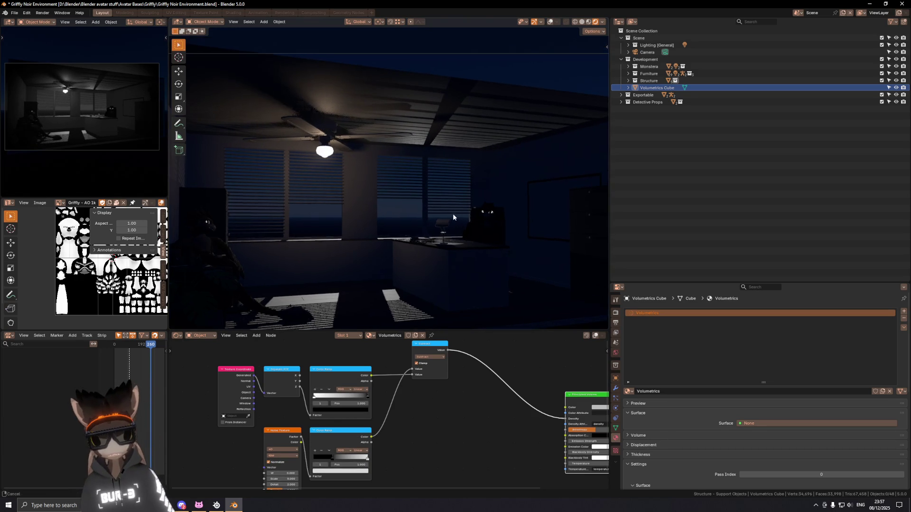
Save the file and orbit around the room from outside.
{"action": "key", "text": "shift+alt+z"}
{"action": "middle_click_drag", "start_coordinate": [461, 191], "coordinate": [374, 177]}
{"action": "key", "text": "ctrl+s"}
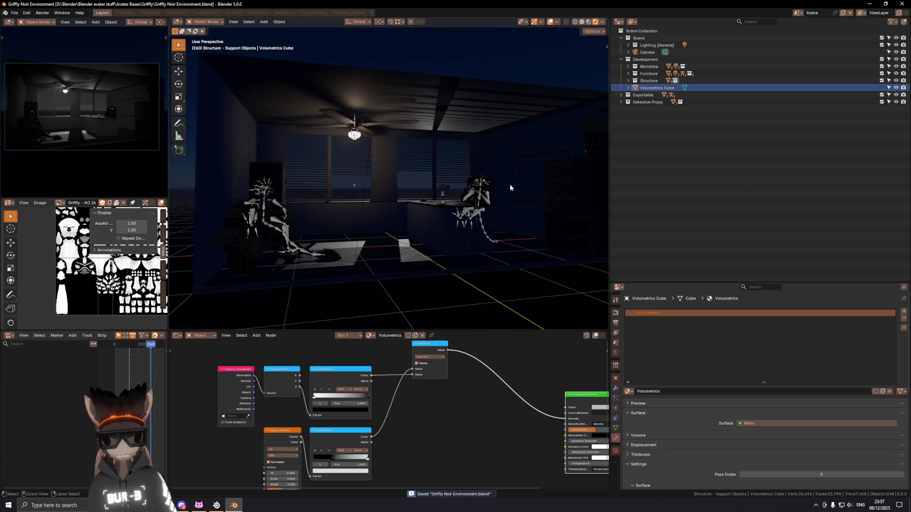
{"action": "scroll", "coordinate": [427, 181], "scroll_direction": "down", "scroll_amount": 3}
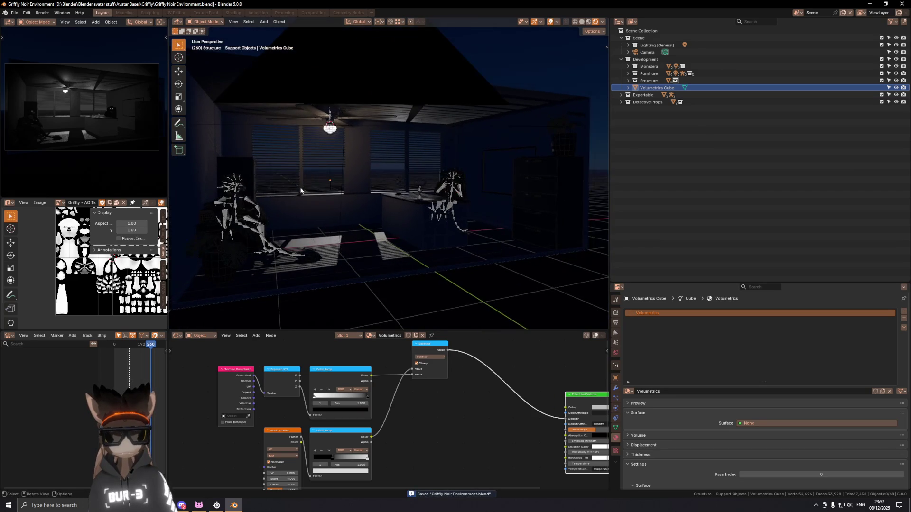
{"action": "scroll", "coordinate": [399, 170], "scroll_direction": "down", "scroll_amount": 2}
{"action": "key", "text": "shift+alt+z"}
{"action": "mouse_move", "coordinate": [389, 166]}
{"action": "middle_mouse_down"}
{"action": "mouse_move", "coordinate": [365, 173]}
{"action": "mouse_move", "coordinate": [418, 192]}
{"action": "mouse_move", "coordinate": [413, 182]}
{"action": "middle_mouse_up"}
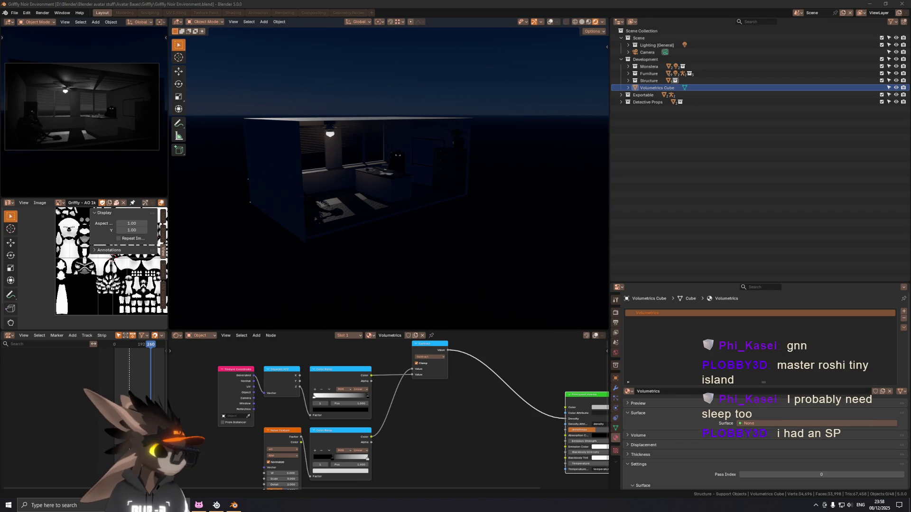
Open the Game Boy Advance SP photo attachment from Discord over the Blender scene.
{"action": "left_click", "coordinate": [183, 505]}
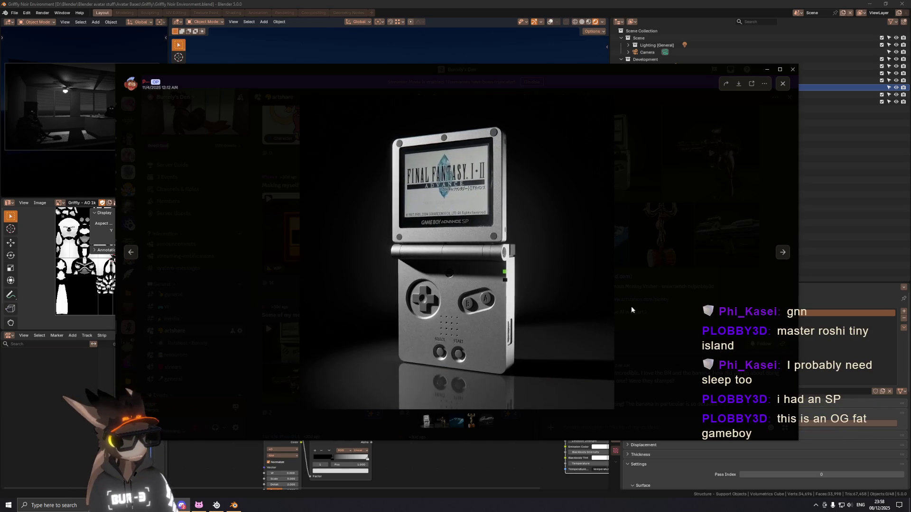
Leave the Discord Game Boy photo viewer so Blender's noir room and fog nodes show again.
{"action": "key", "text": "alt+Tab"}
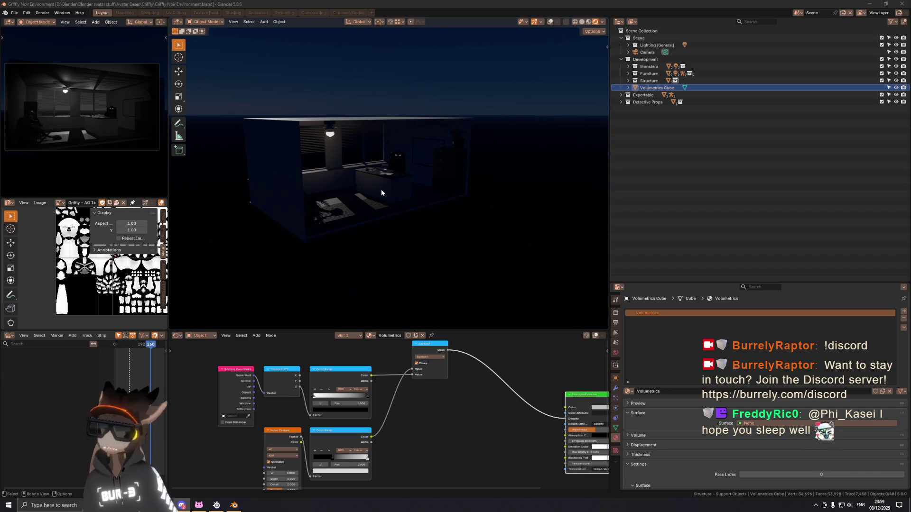
View the room through the scene camera, then switch to the browser with the Lame Boy Bluesky post.
{"action": "key", "text": "KP_0"}
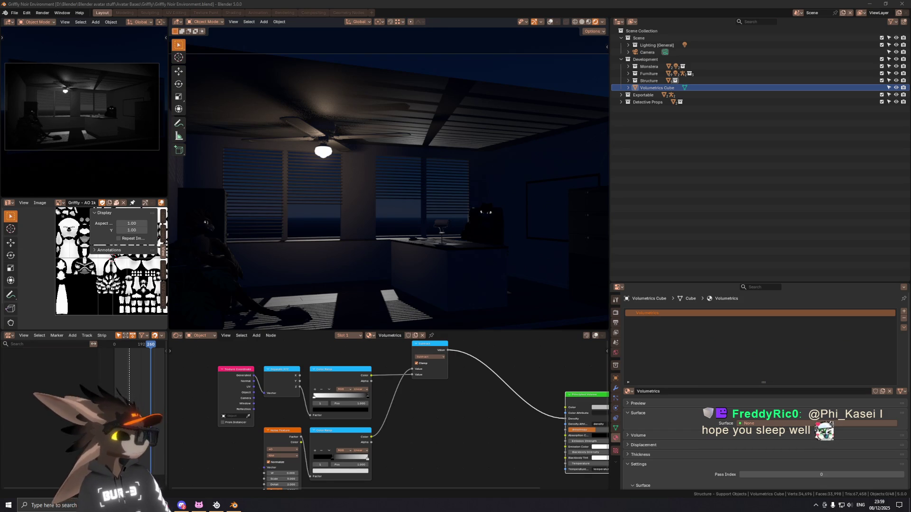
{"action": "key", "text": "alt+Tab"}
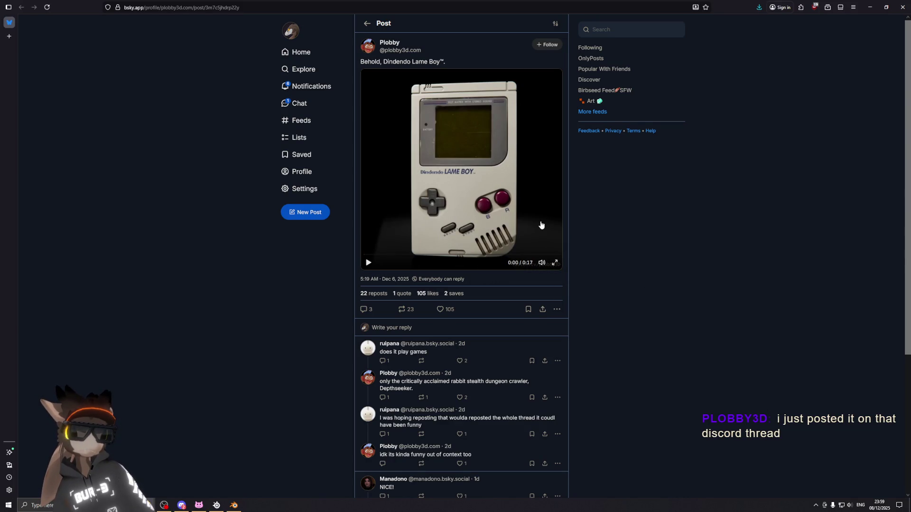
Play the Lame Boy render video, pause it at 0:12, and move the browser aside to show Blender.
{"action": "left_click", "coordinate": [459, 267]}
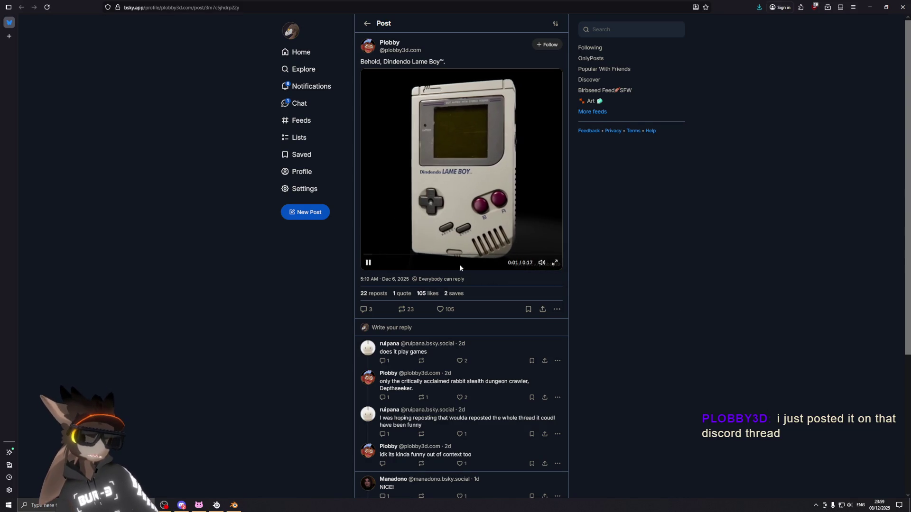
{"action": "left_click", "coordinate": [500, 241]}
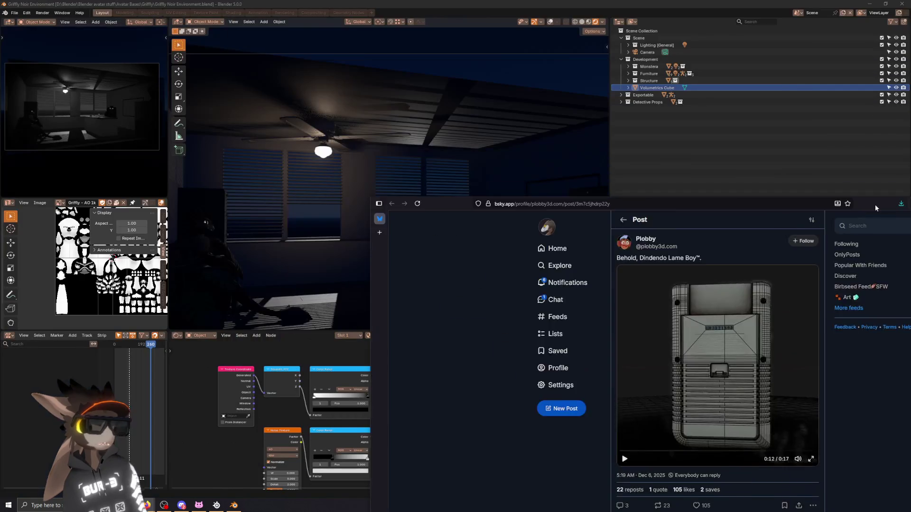
{"action": "left_click_drag", "start_coordinate": [733, 9], "coordinate": [910, 160]}
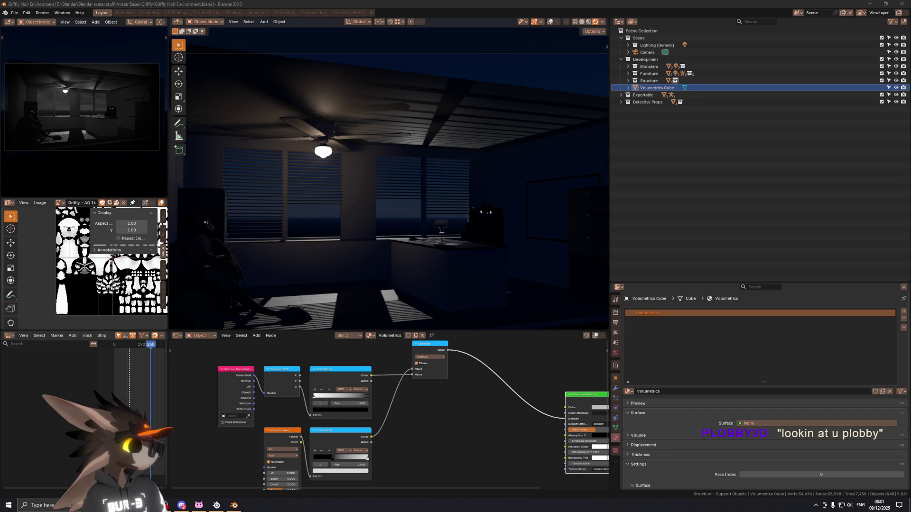
Bring the Twitch art stream of the Christmas wreath drawing to the front.
{"action": "key", "text": "alt+Tab"}
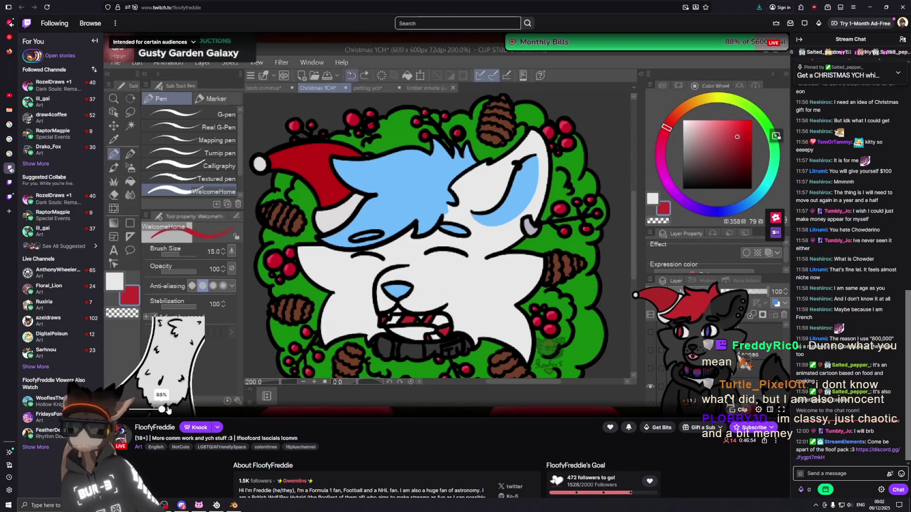
Claim the channel-points bonus and switch to WhenWolvesCryOut's sketching stream.
{"action": "left_click", "coordinate": [824, 489]}
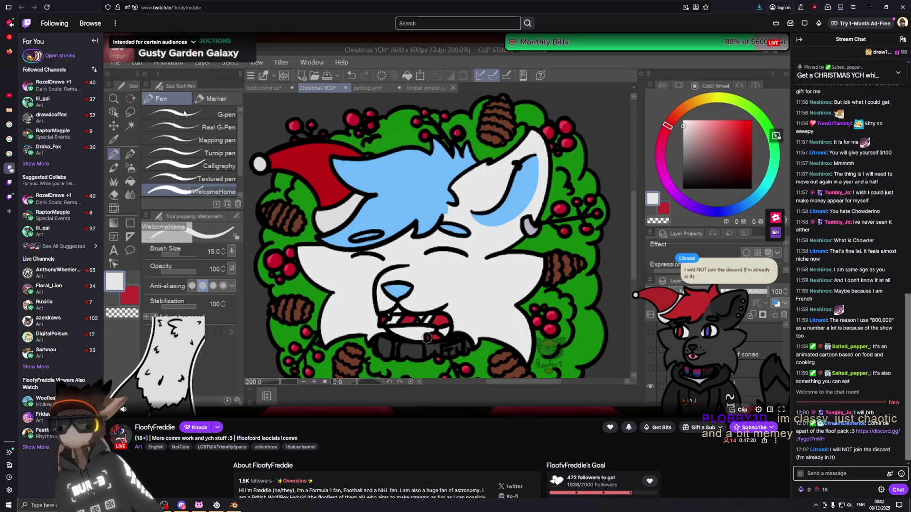
{"action": "mouse_move", "coordinate": [140, 409]}
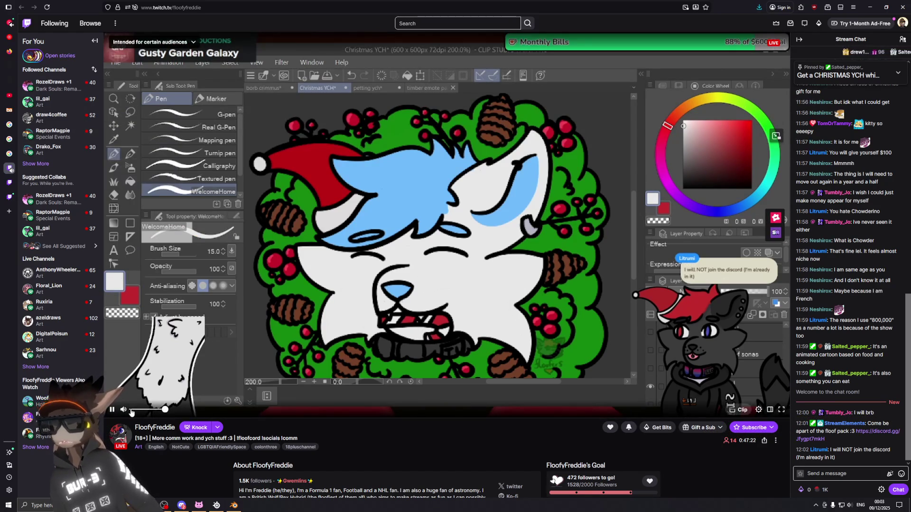
{"action": "left_click", "coordinate": [41, 398]}
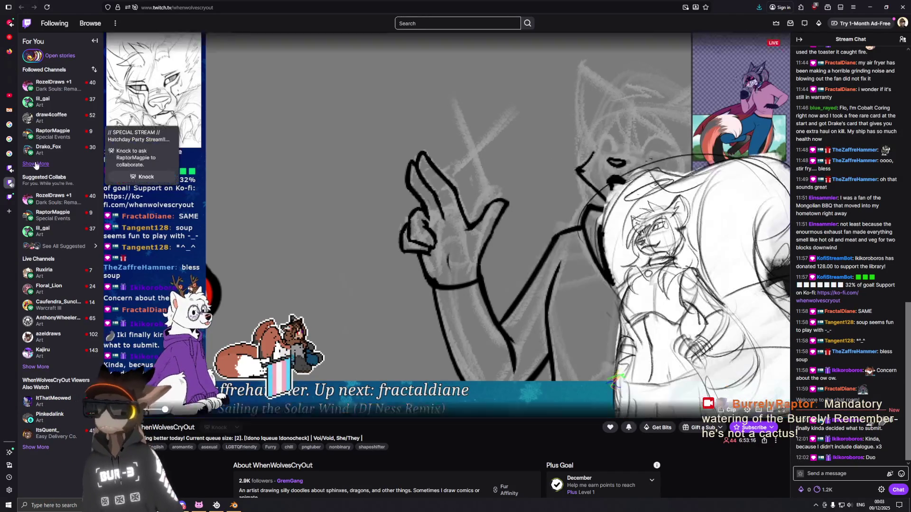
Expand the followed channels list and go to Drako_Fox's offline channel page.
{"action": "left_click", "coordinate": [36, 164]}
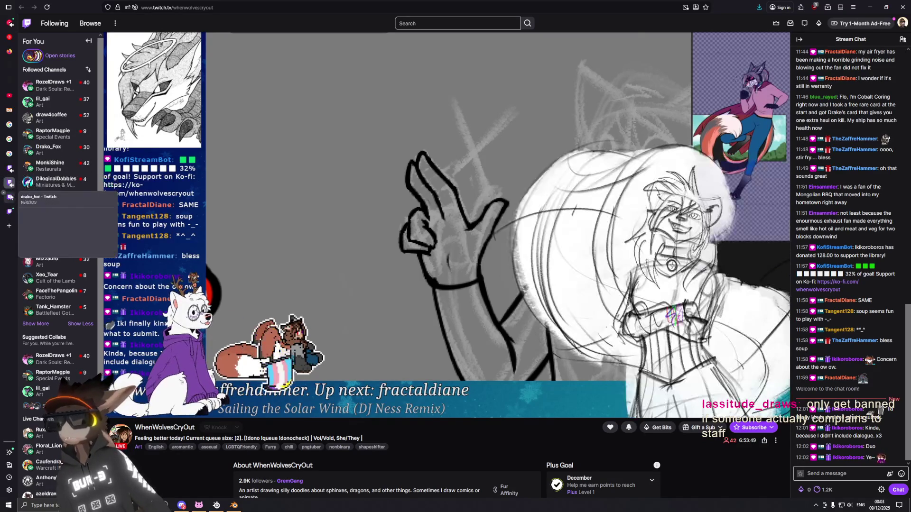
{"action": "left_click", "coordinate": [11, 195]}
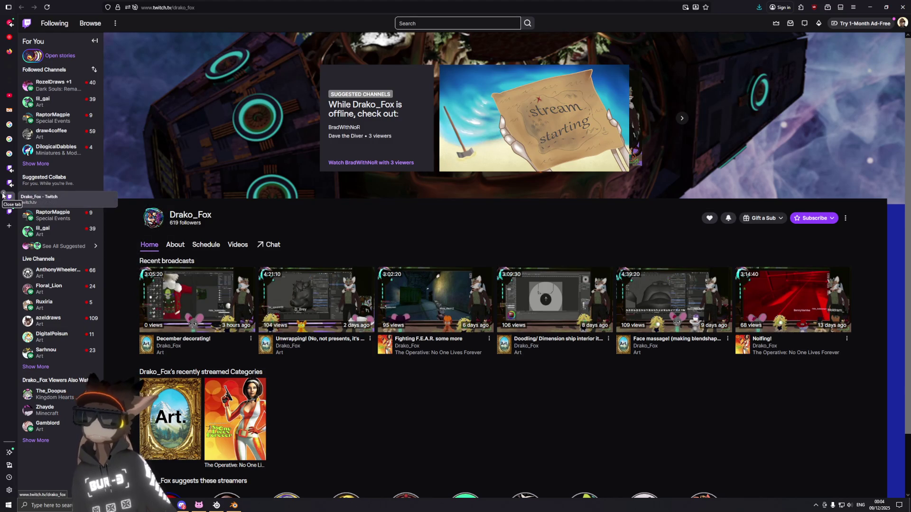
Close the Drako_Fox channel page, leaving DrakoVT's live Fortnite stream showing.
{"action": "left_click", "coordinate": [4, 194]}
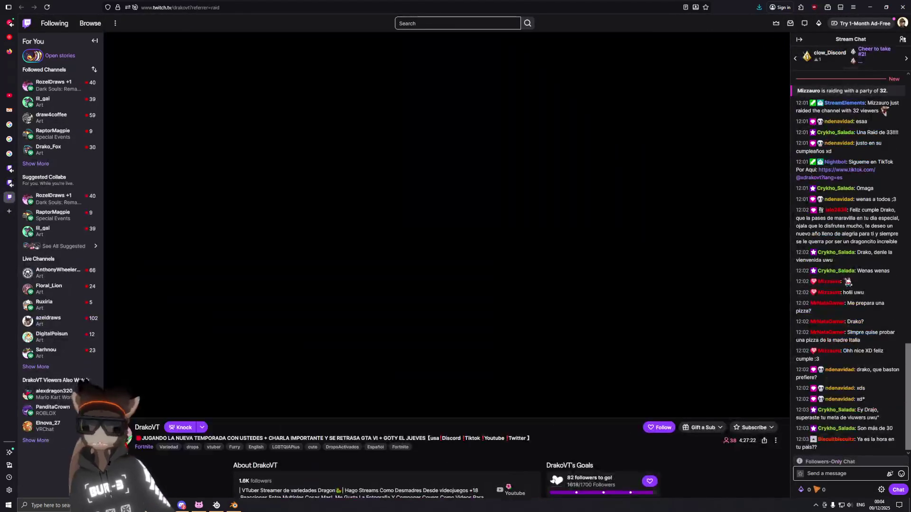